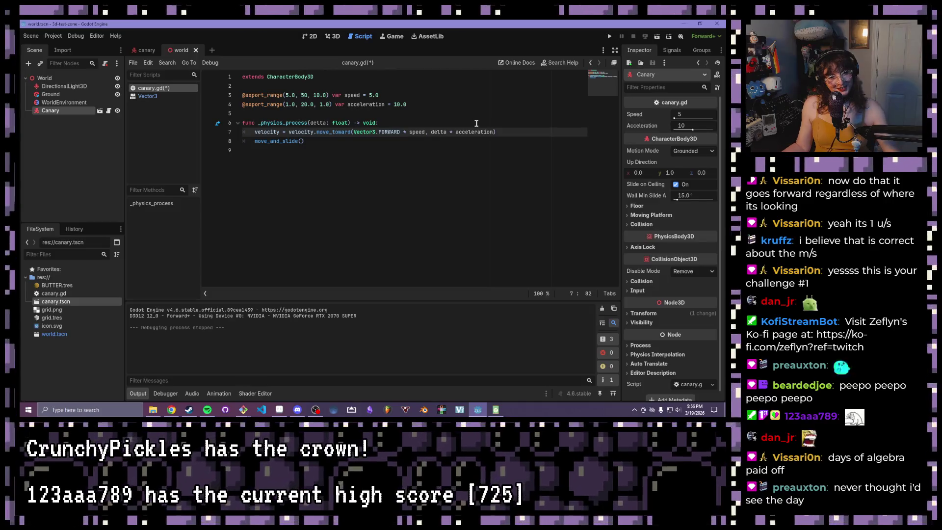
Step: Save canary.gd with velocity moving toward Vector3.FORWARD * speed before move_and_slide()
click(490, 119)
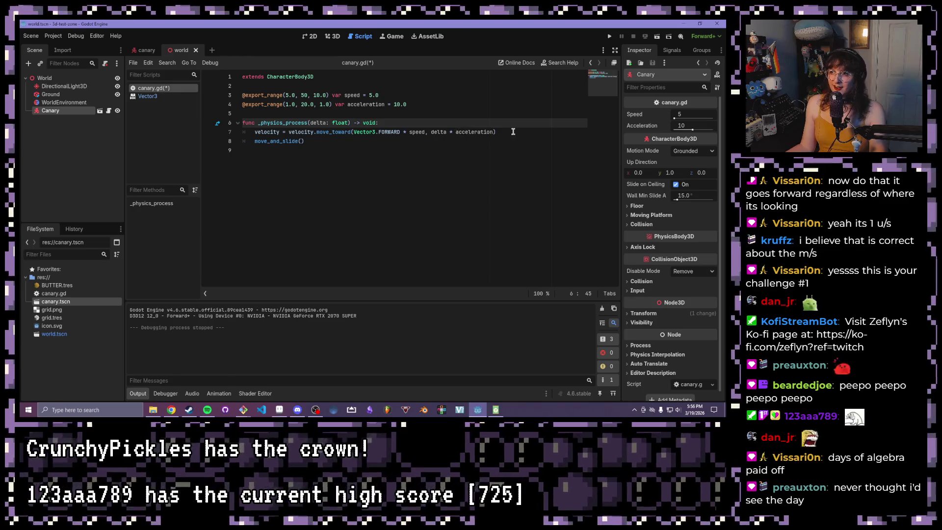
click(513, 131)
click(456, 121)
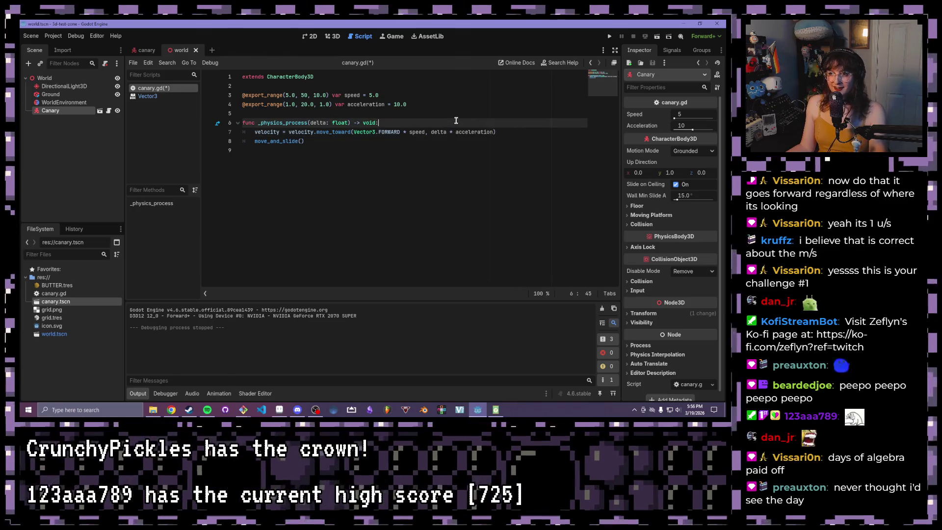
click(452, 114)
click(339, 140)
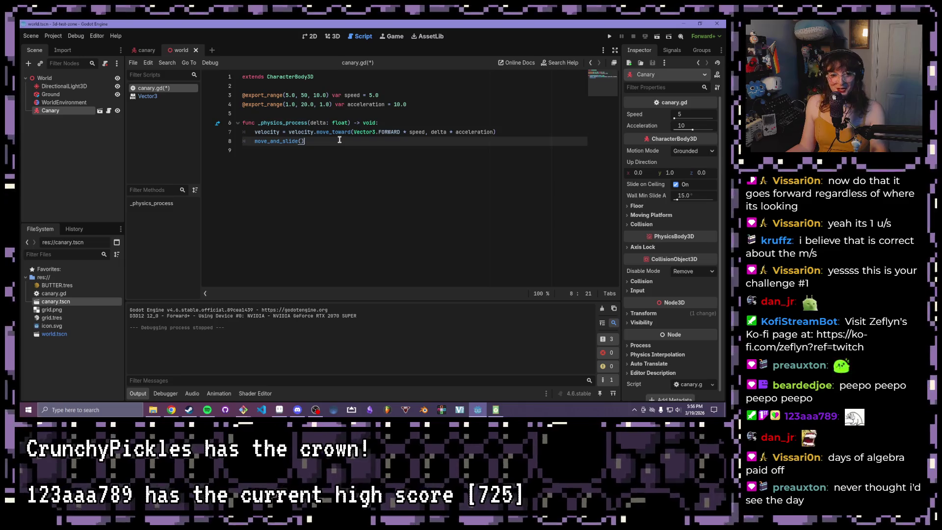
key(ctrl+s)
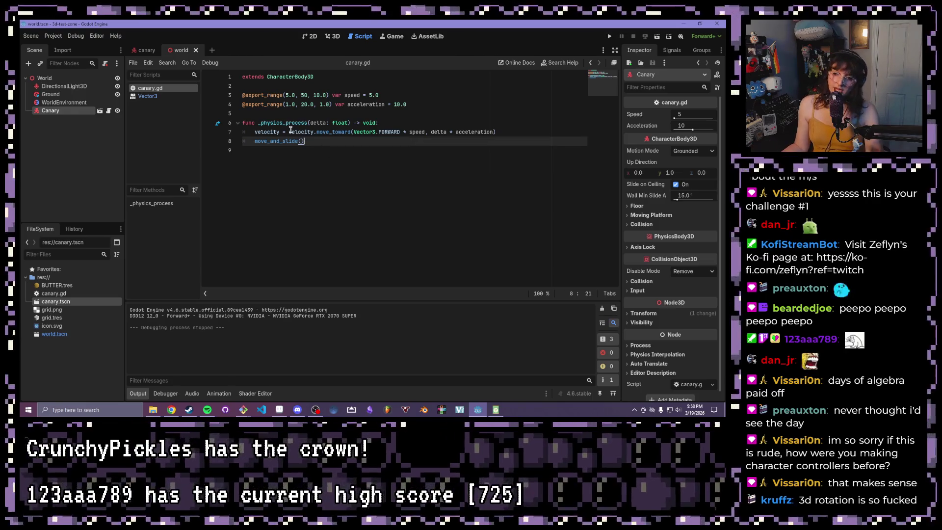
mouse_move(289, 131)
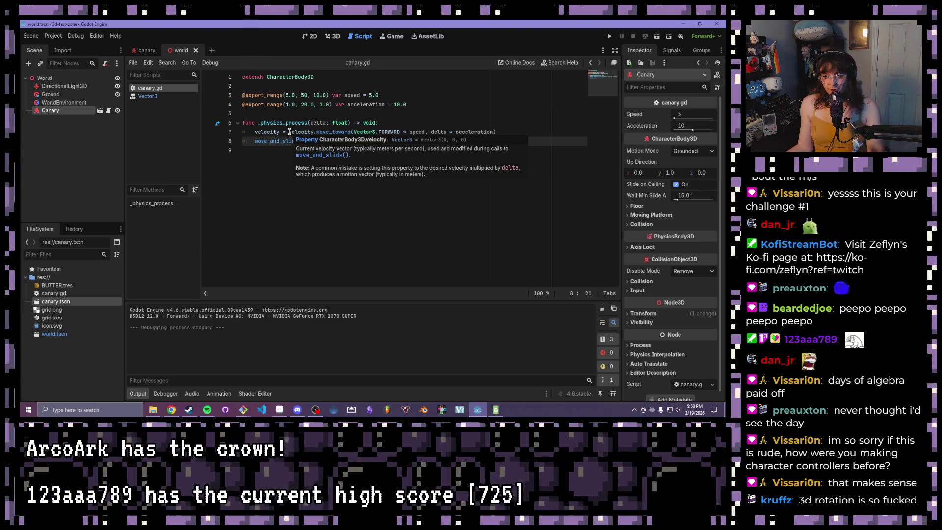
drag(313, 131, 362, 133)
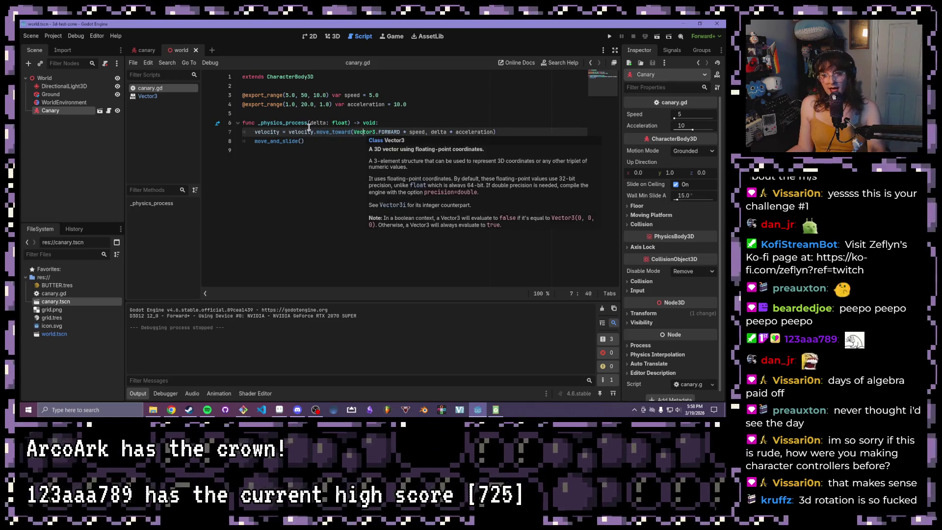
click(317, 131)
drag(351, 132, 316, 131)
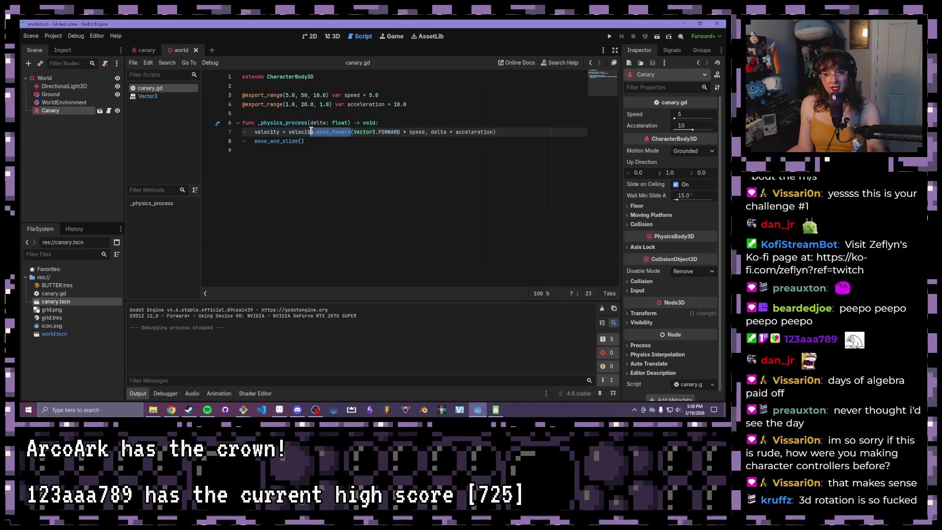
click(324, 127)
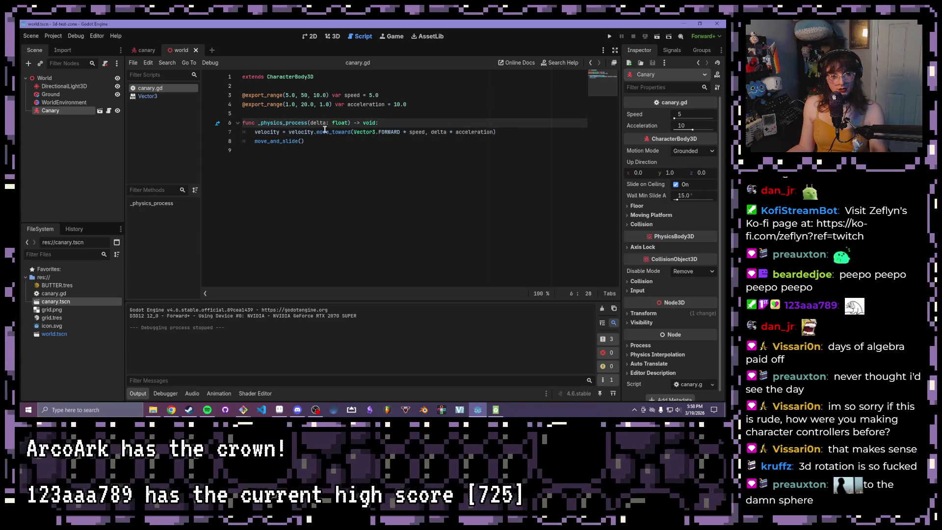
click(297, 132)
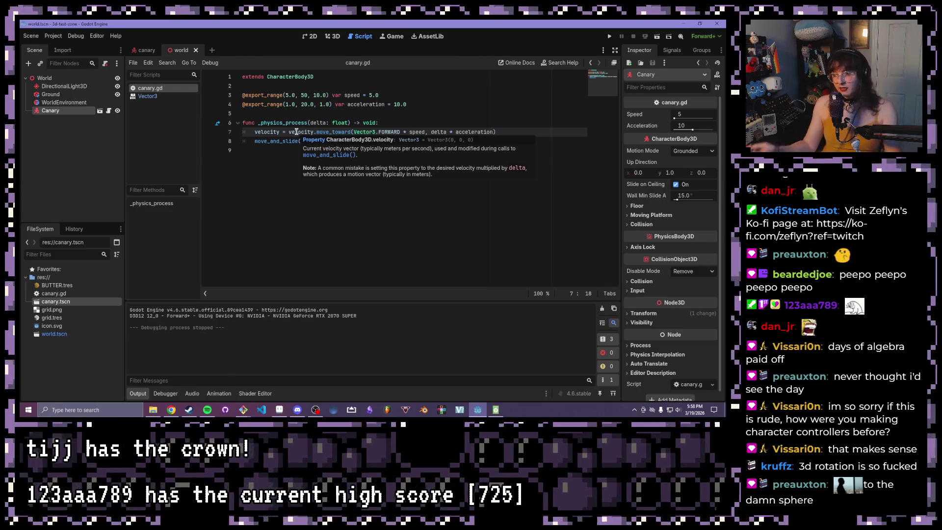
click(346, 132)
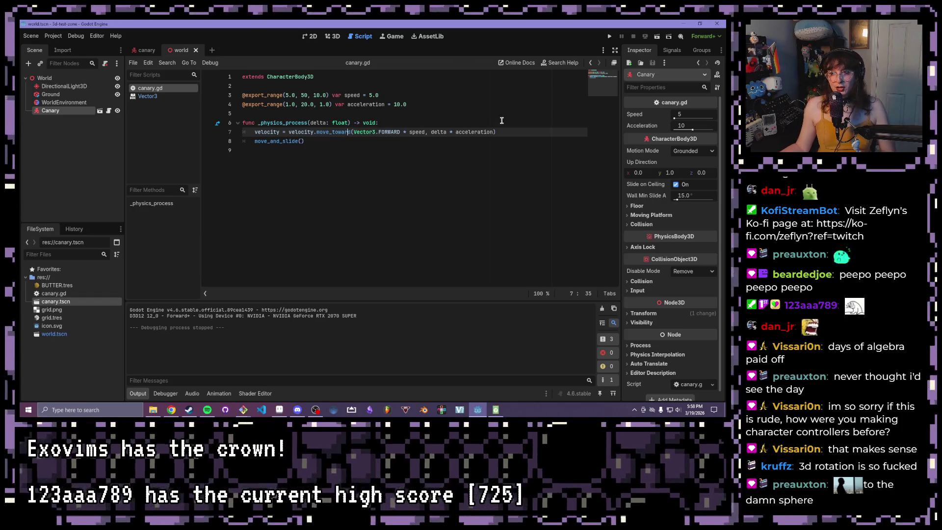
key(End)
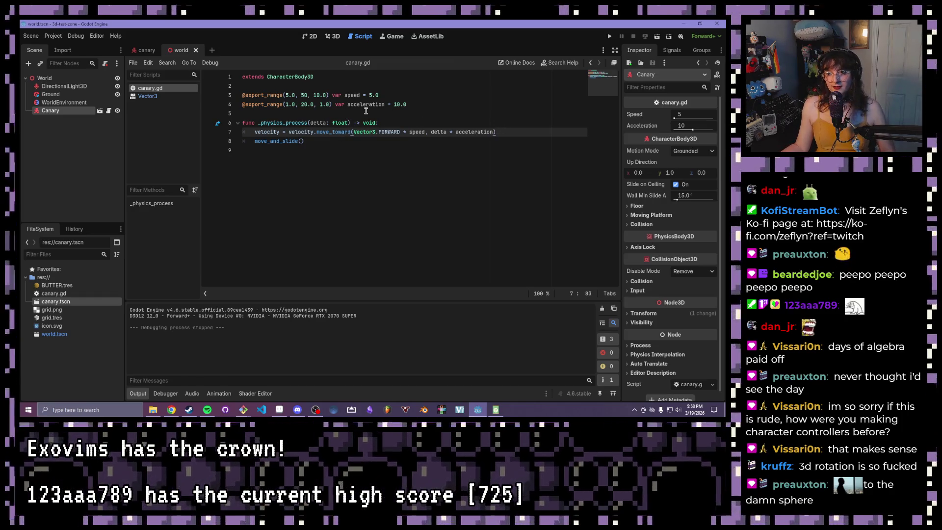
click(464, 105)
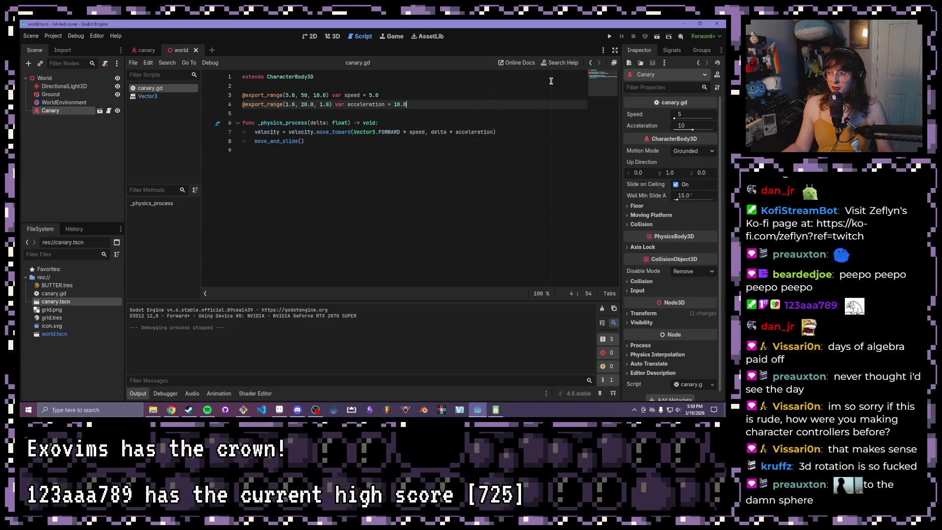
click(522, 123)
key(Down)
key(End)
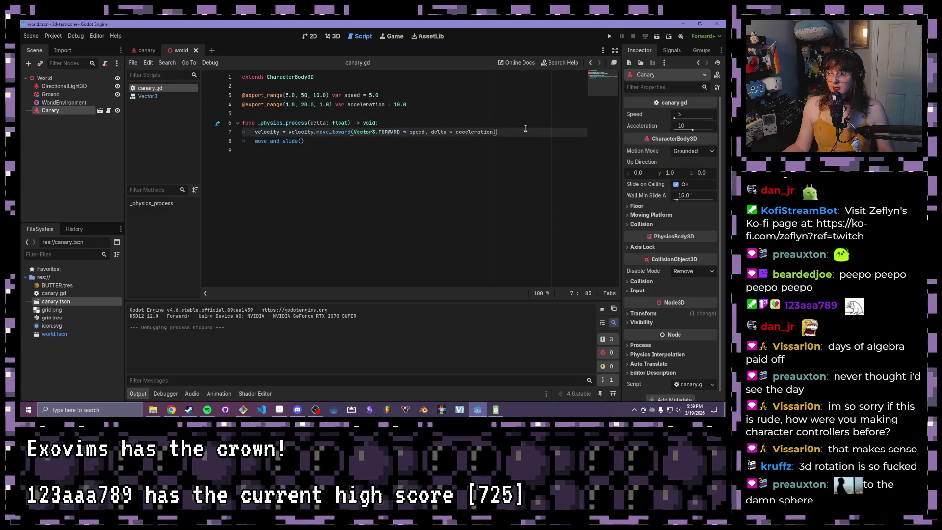
key(Up)
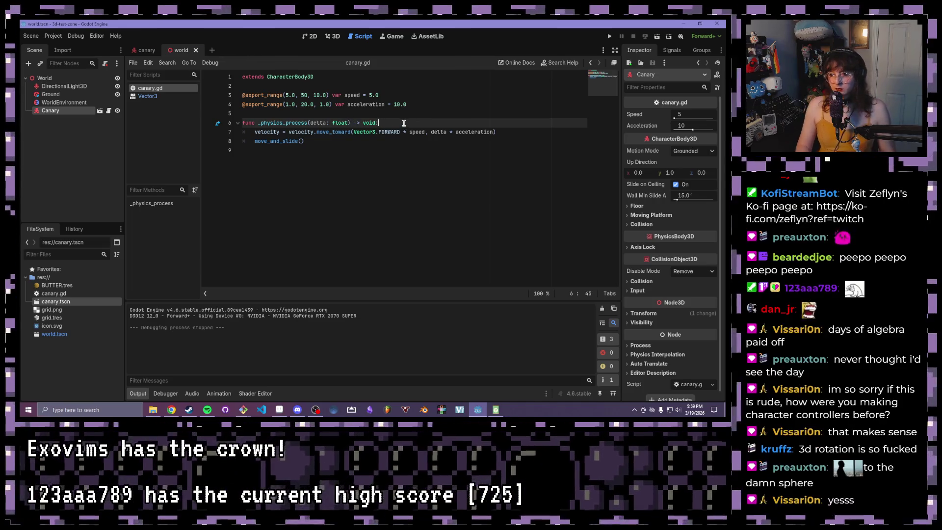
drag(400, 132, 354, 134)
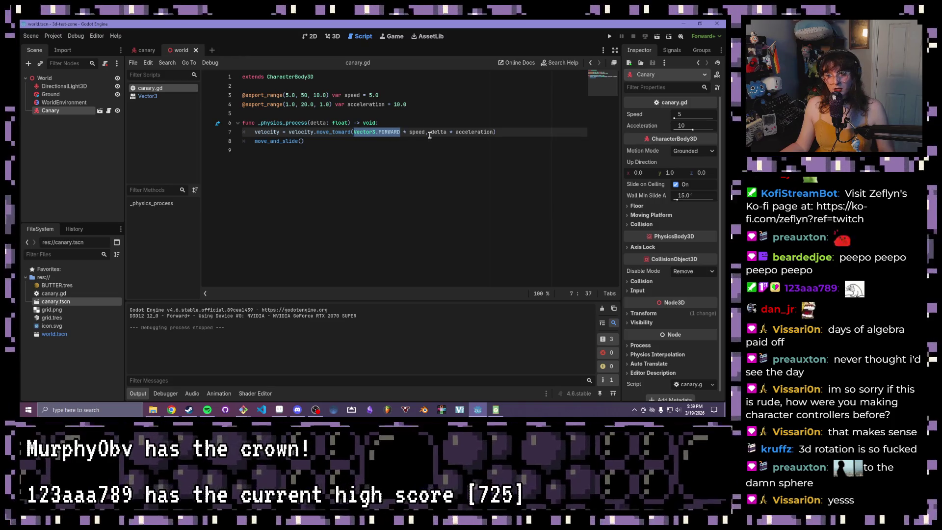
drag(400, 132, 381, 134)
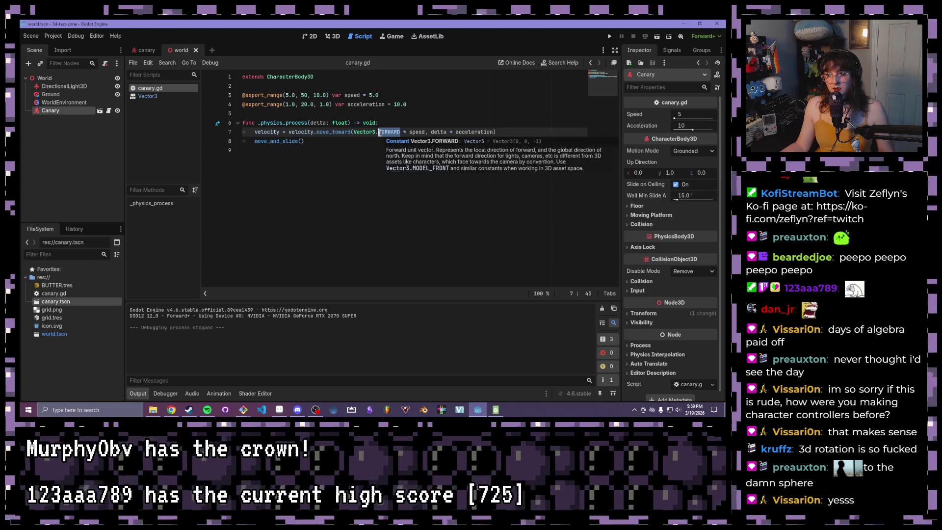
Step: Replace FORWARD with RIGHT on line 7 so velocity moves toward Vector3.RIGHT * speed
text(RIGHT)
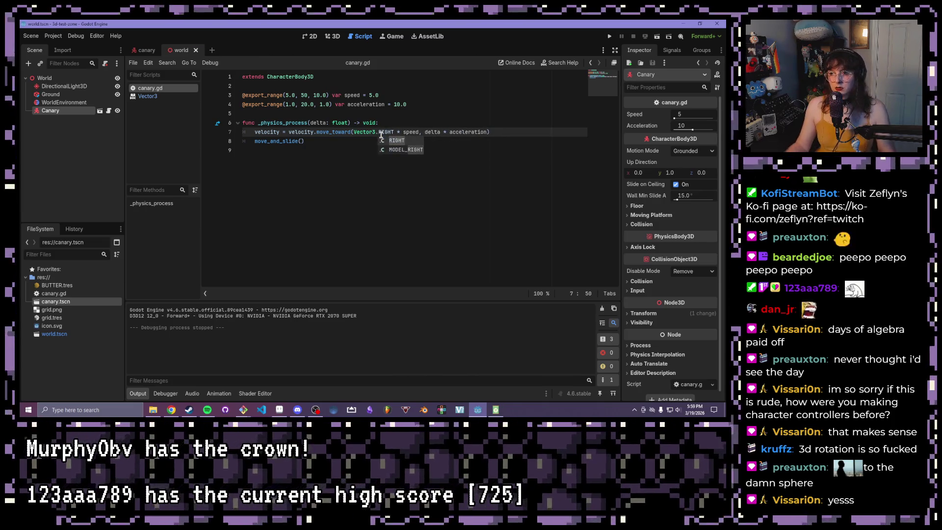
click(392, 113)
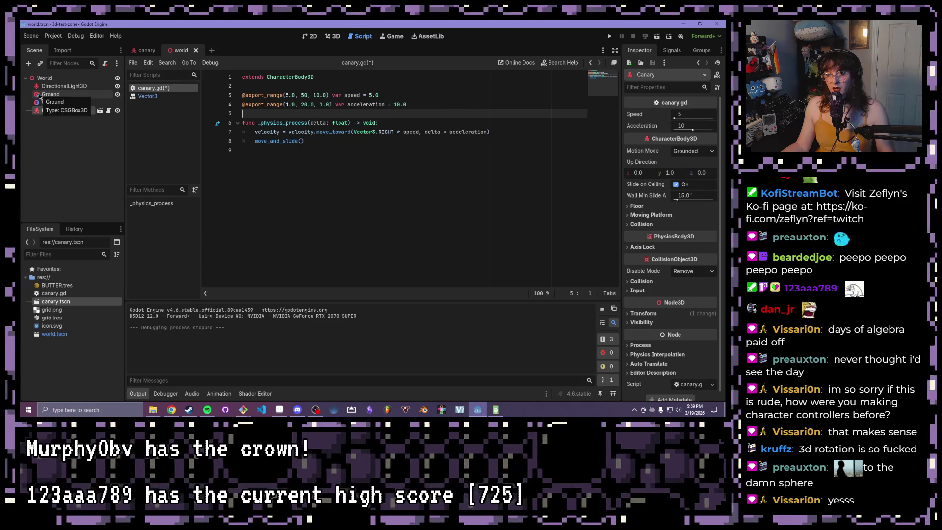
Step: In the canary scene, rename the MeshInstance3D node to 'Skin'
click(146, 50)
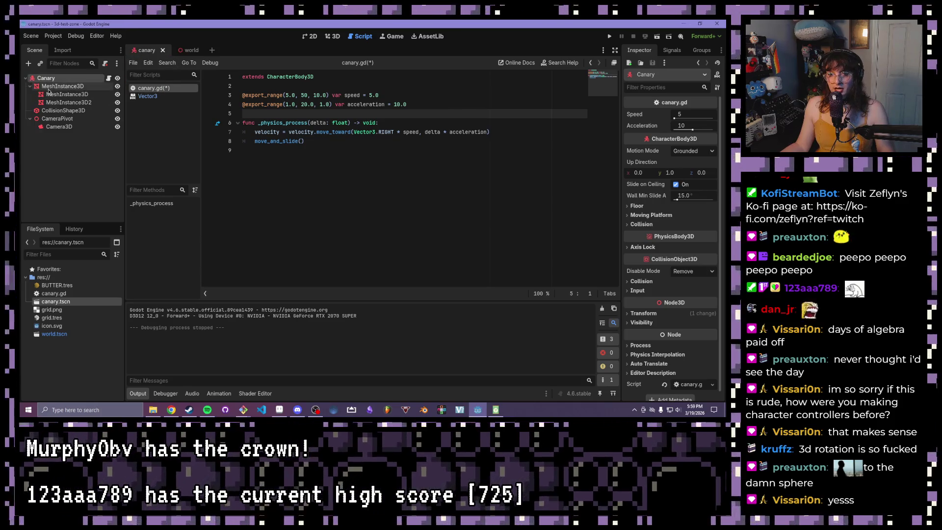
double_click(54, 86)
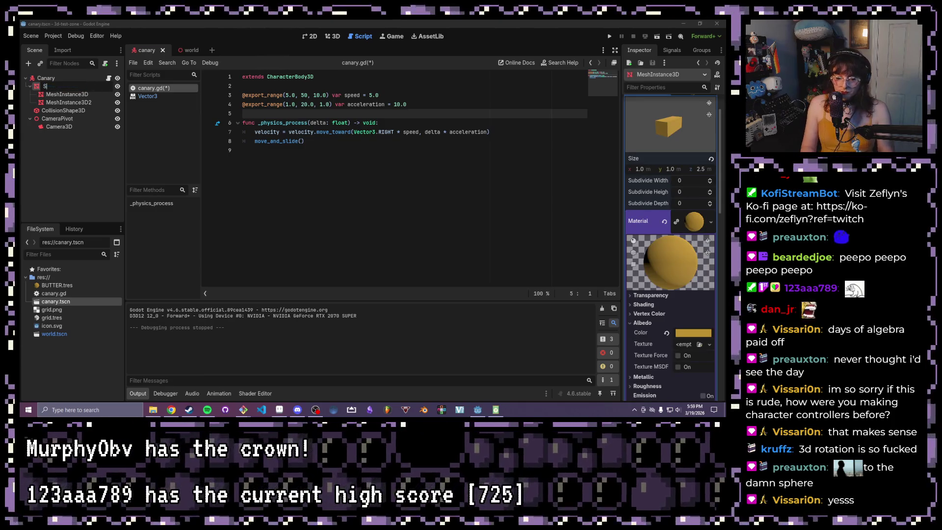
key(Escape)
text(Skin)
key(Return)
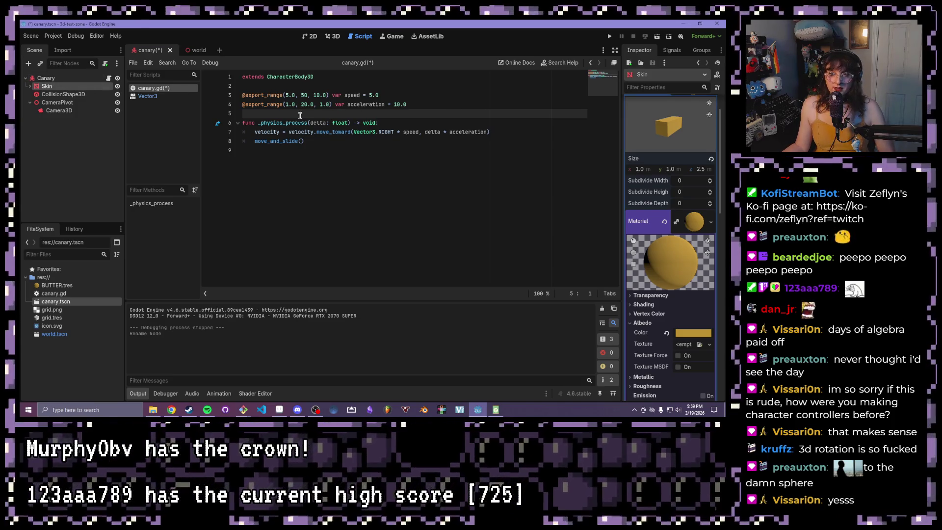
mouse_move(254, 132)
mouse_down()
mouse_move(382, 132)
mouse_move(335, 132)
mouse_up()
click(347, 132)
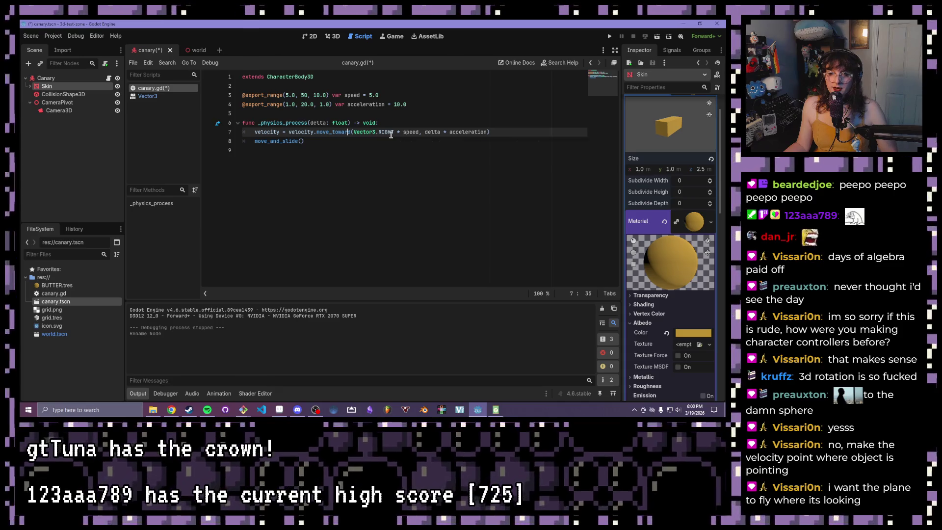
mouse_move(391, 134)
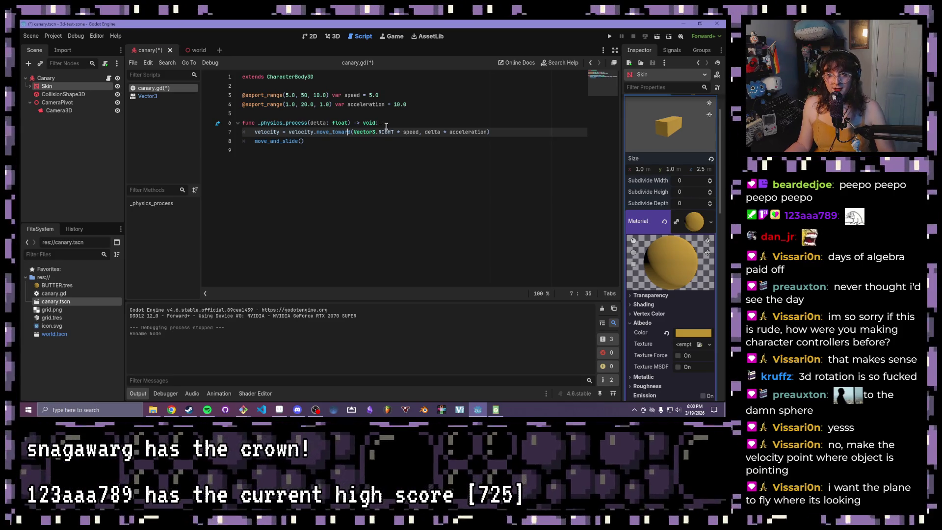
click(390, 126)
click(395, 132)
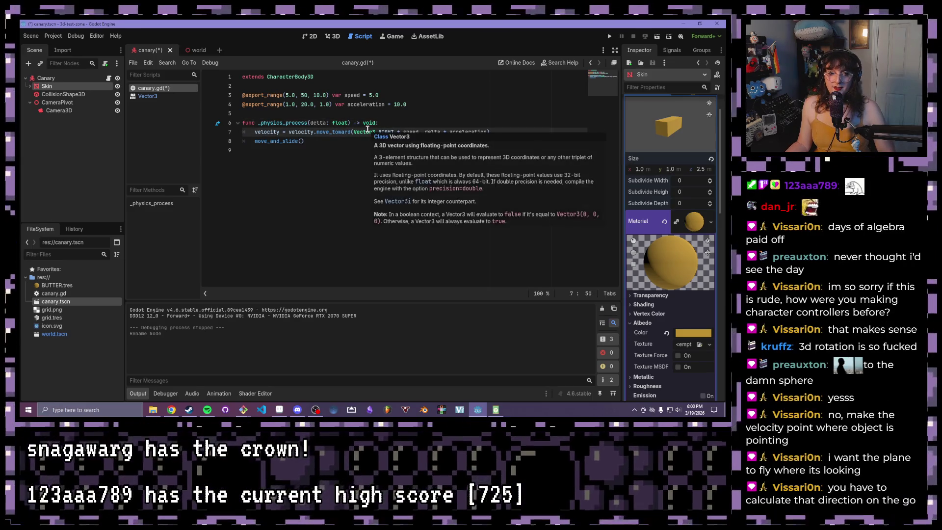
click(379, 121)
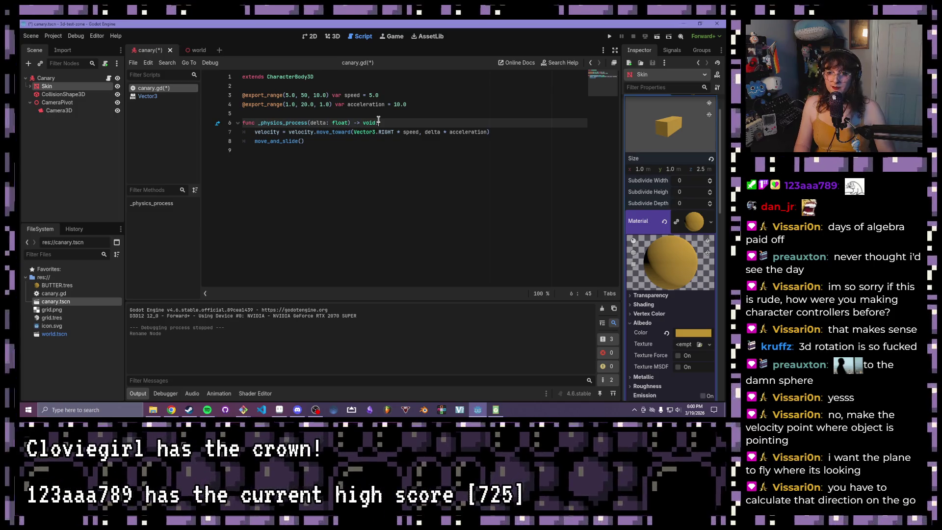
key(Return)
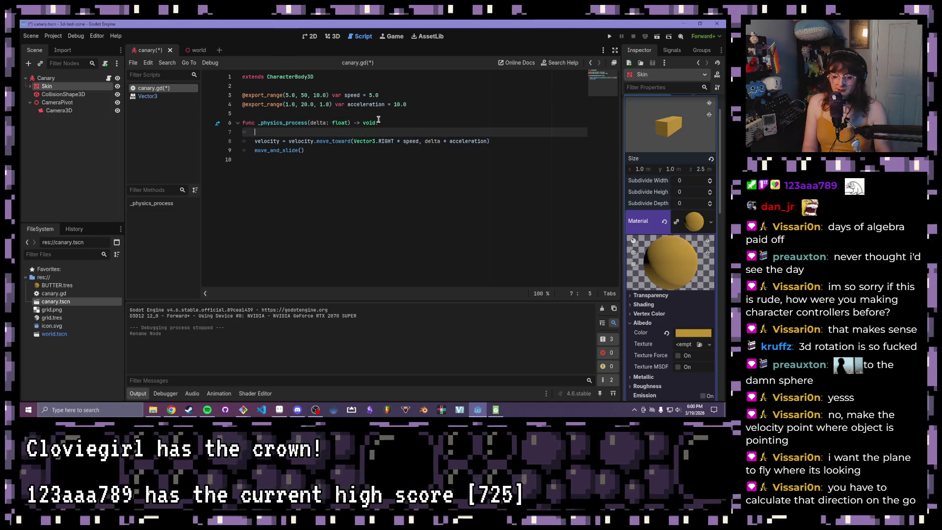
Step: Begin the direction variable on line 7 using global_basis and Vector3.FORWARD
text(var direction )
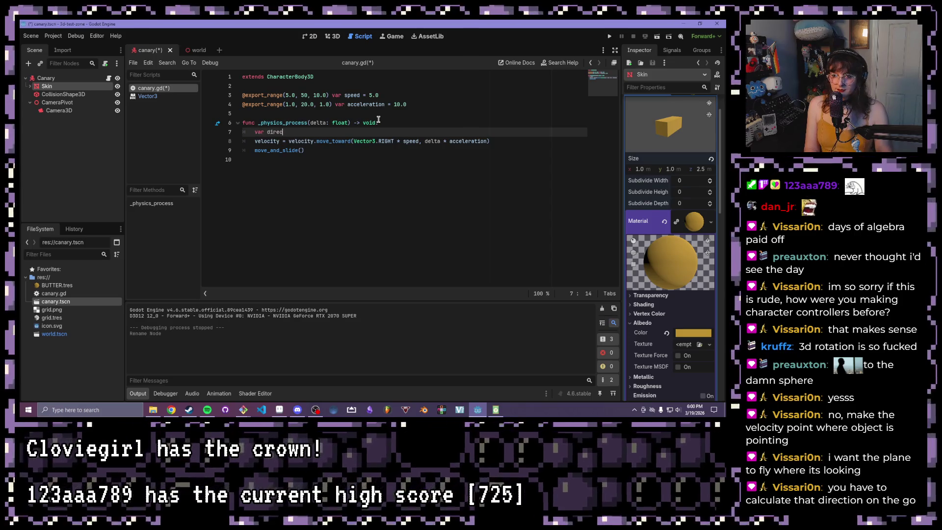
text(= )
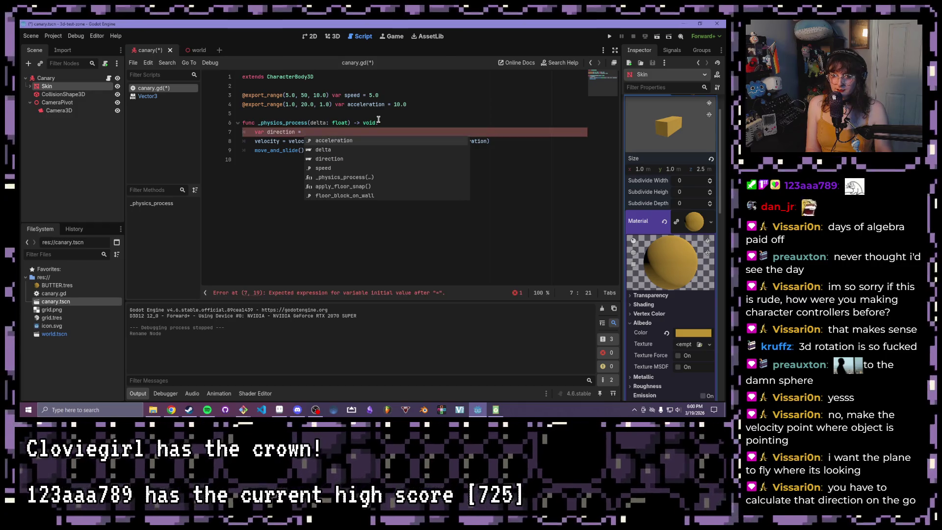
text(global_basis)
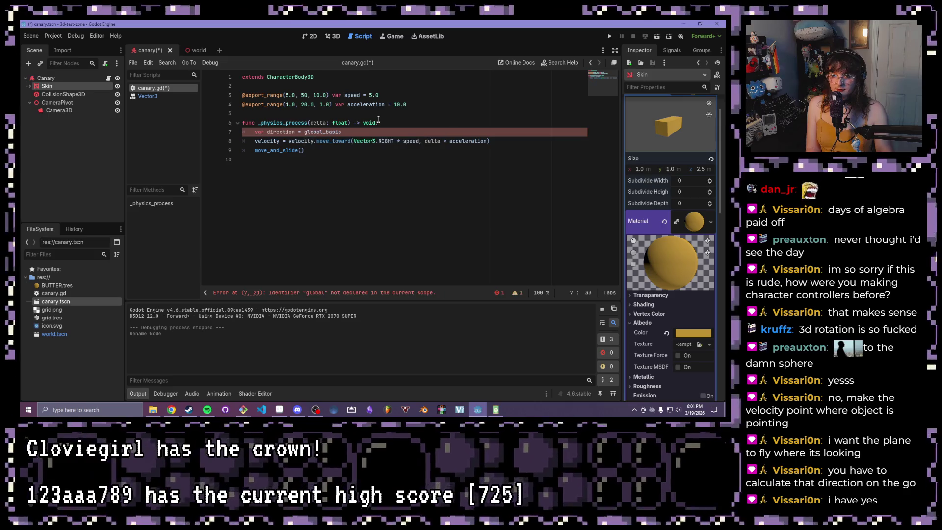
key(Return)
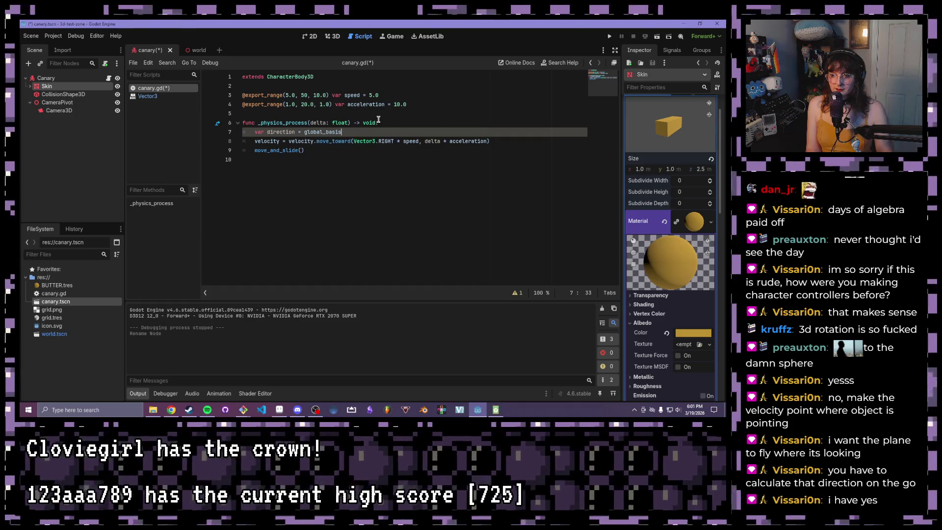
text(.)
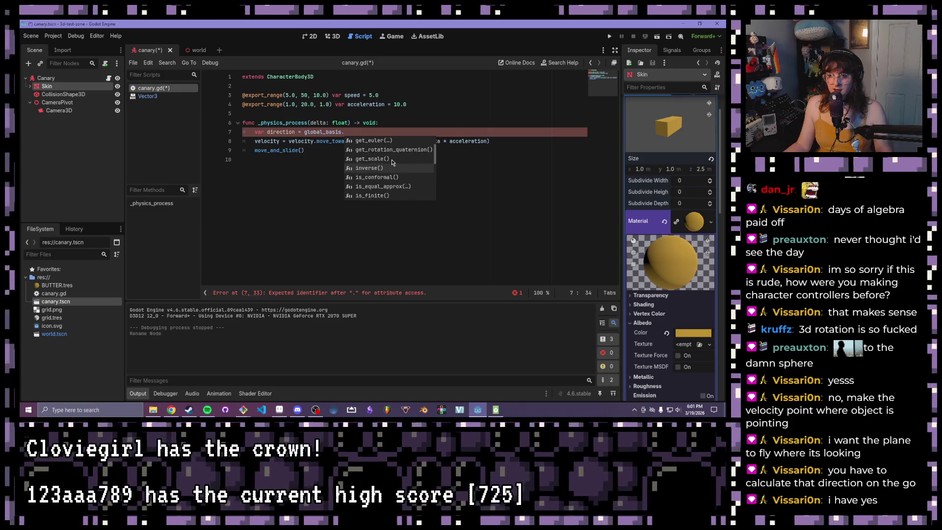
scroll(392, 161, down, 10)
scroll(392, 160, up, 3)
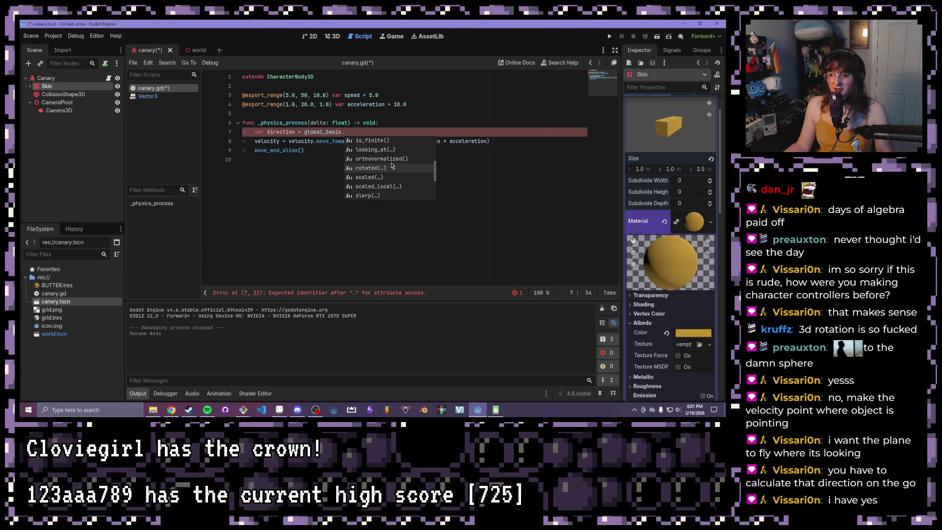
scroll(392, 164, up, 3)
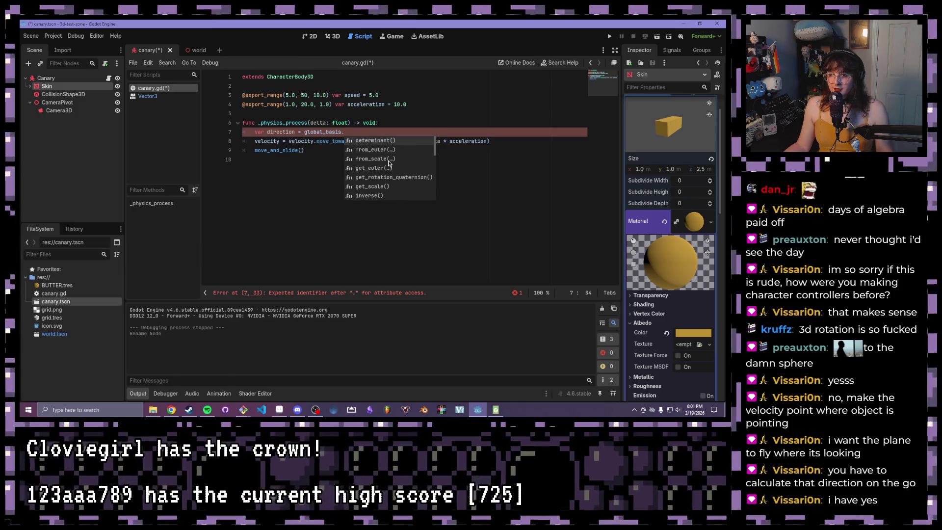
key(Escape)
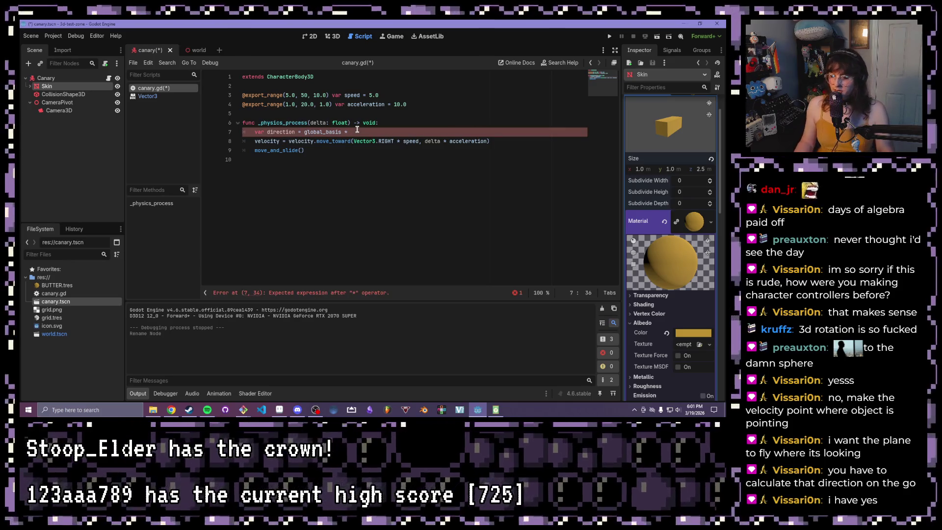
text(Vector3)
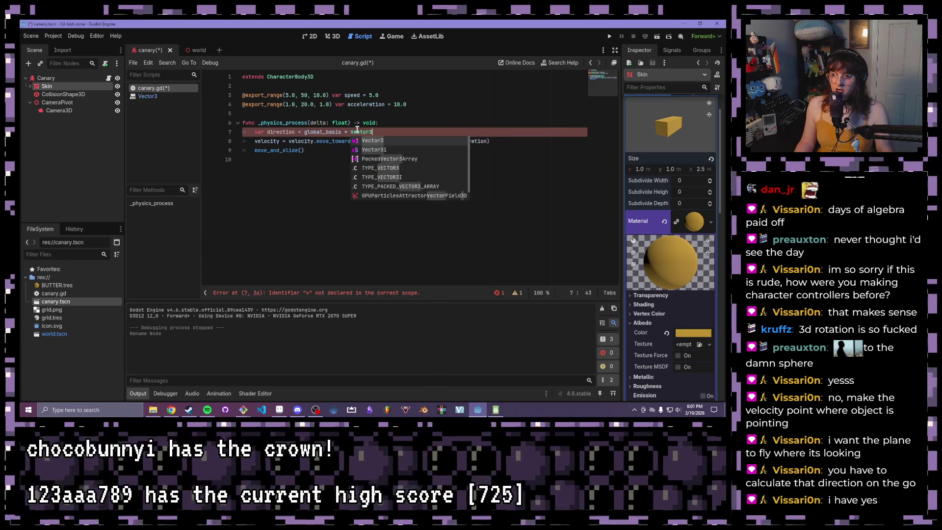
text(.FORWARD)
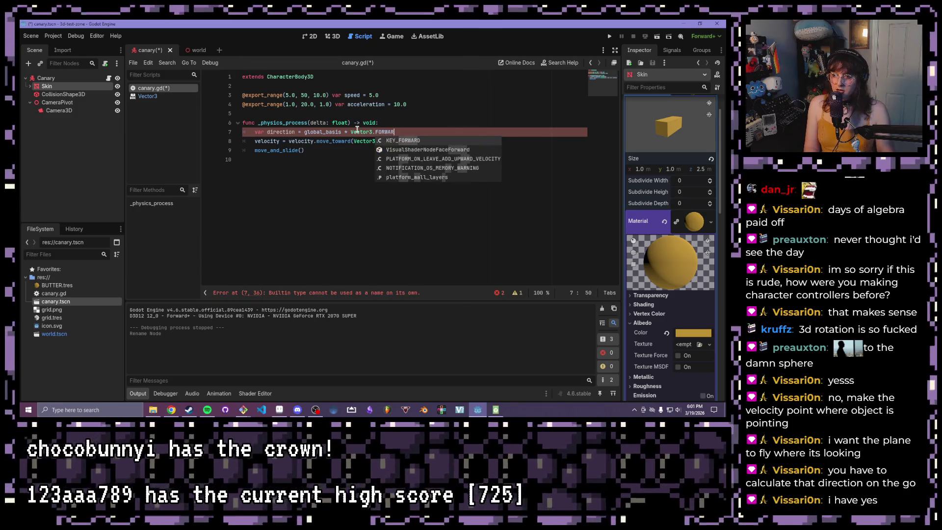
Step: Wrap the global_basis and Vector3.FORWARD expression in parentheses and add a normalize call
key(shift+Home)
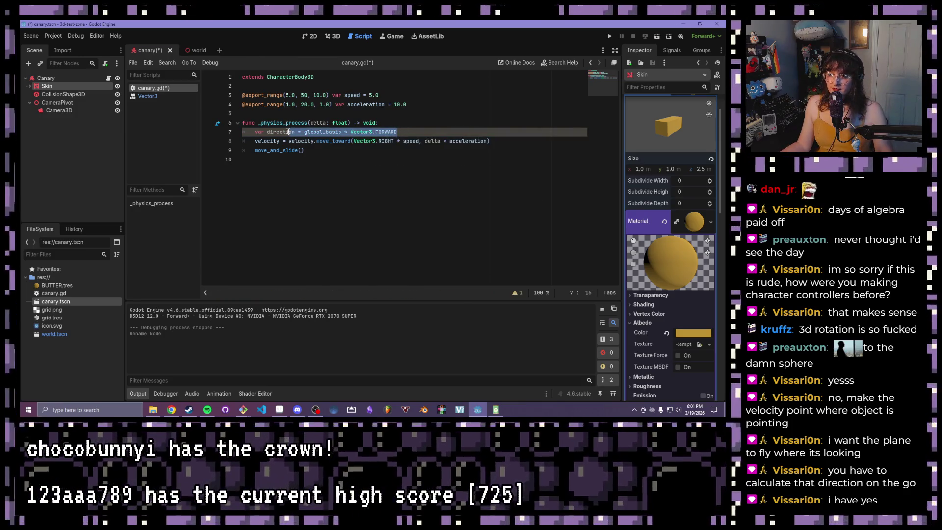
click(304, 132)
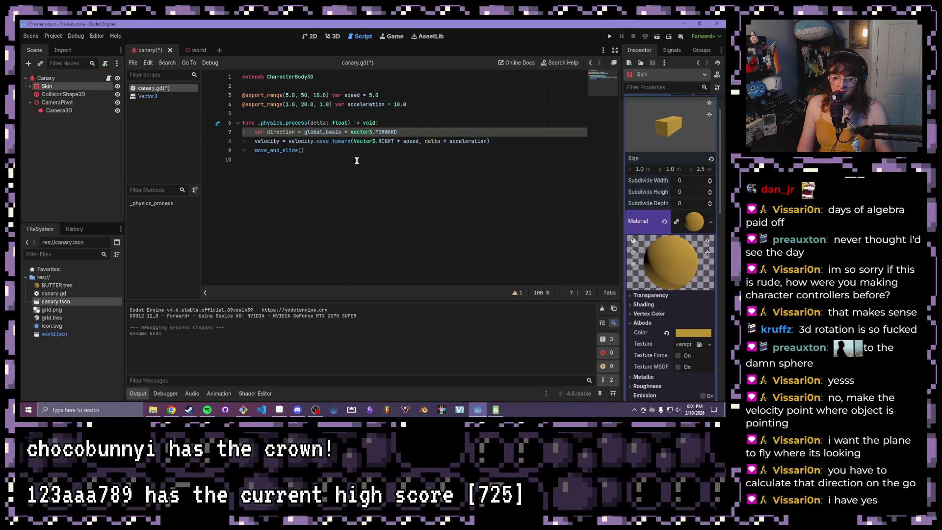
text(()
click(403, 132)
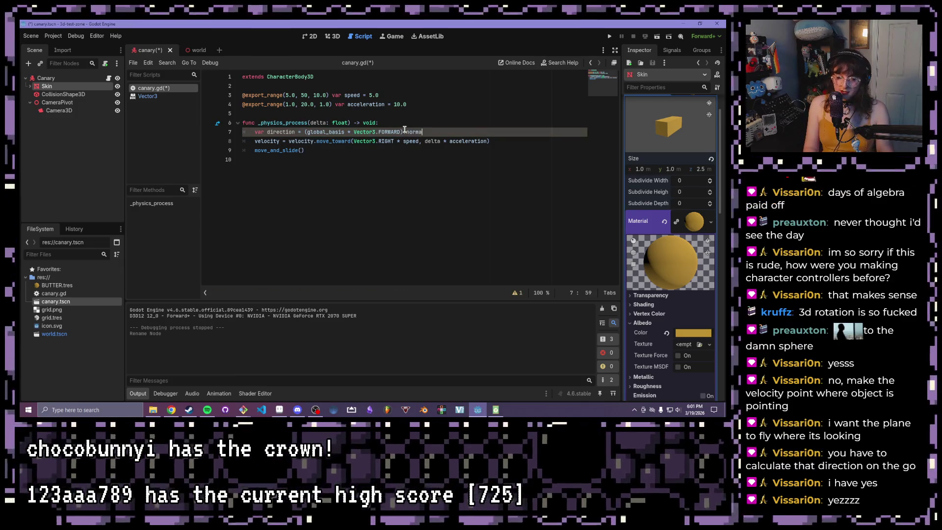
text(e()
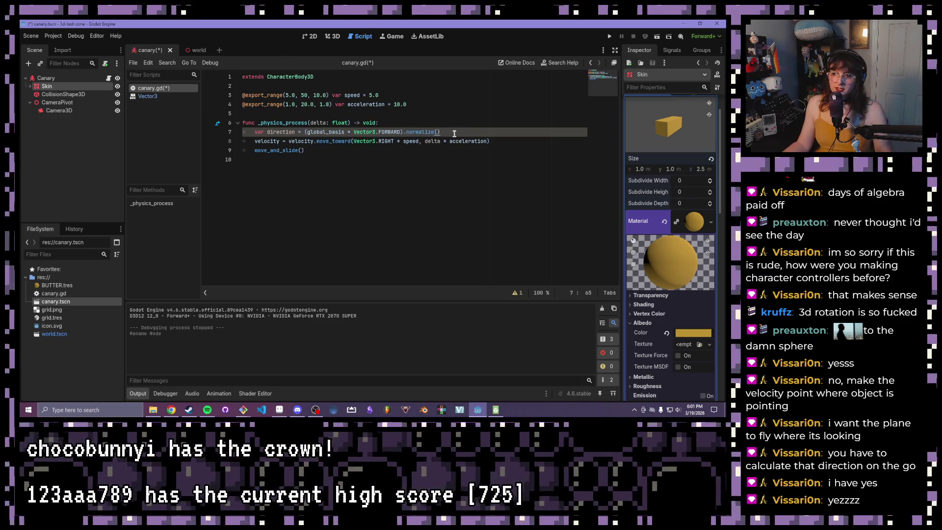
drag(455, 132, 403, 132)
click(401, 133)
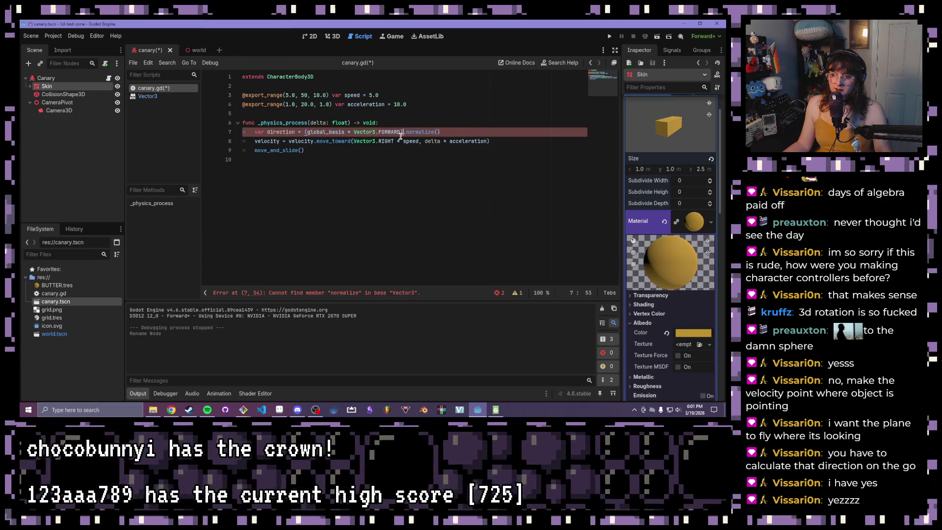
Step: Make the declaration use := and correct normalize() to normalized()
mouse_move(358, 133)
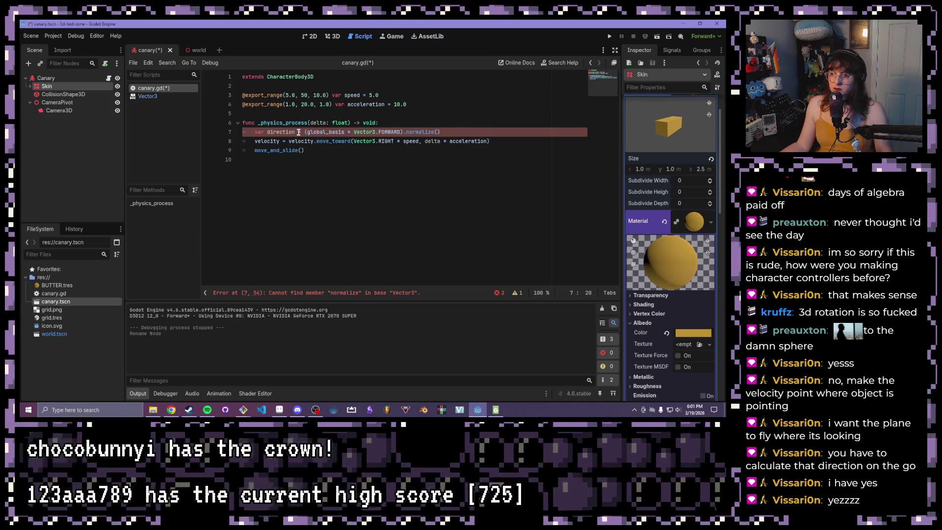
key(Left)
text(:)
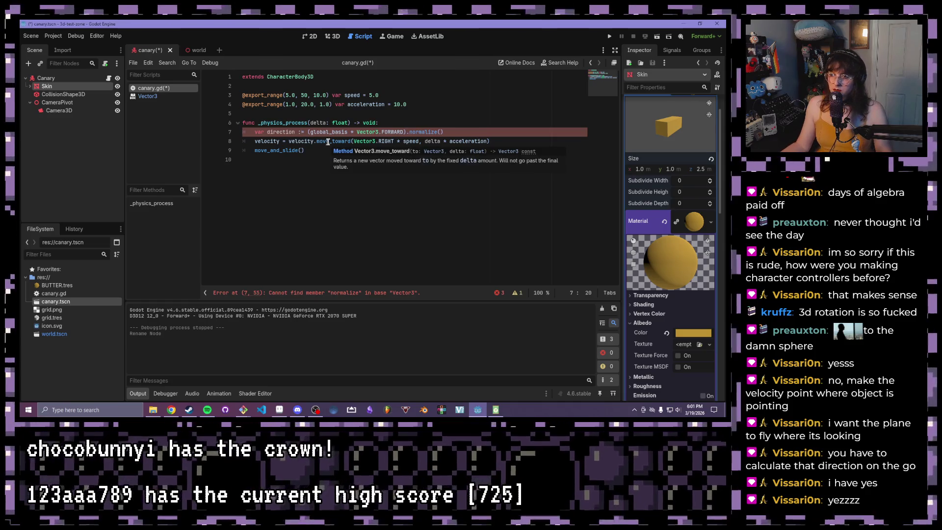
click(341, 115)
click(348, 132)
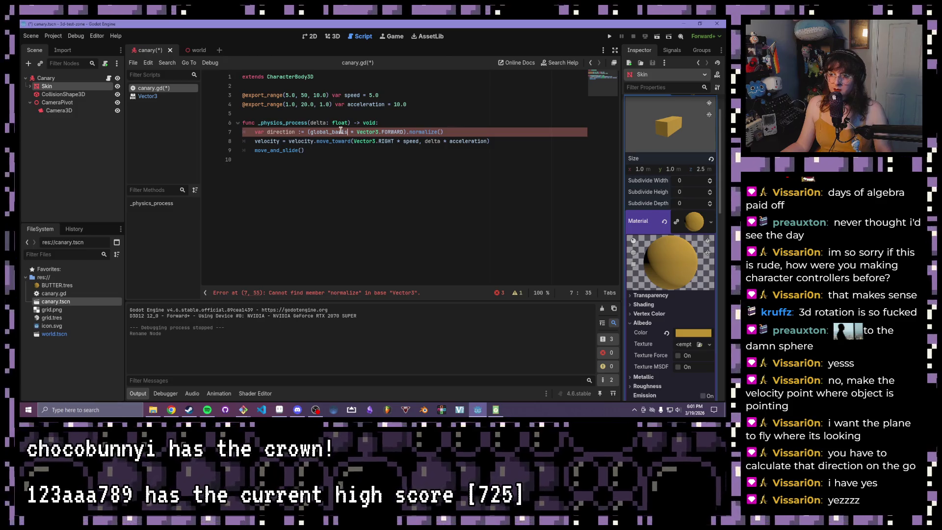
mouse_move(321, 131)
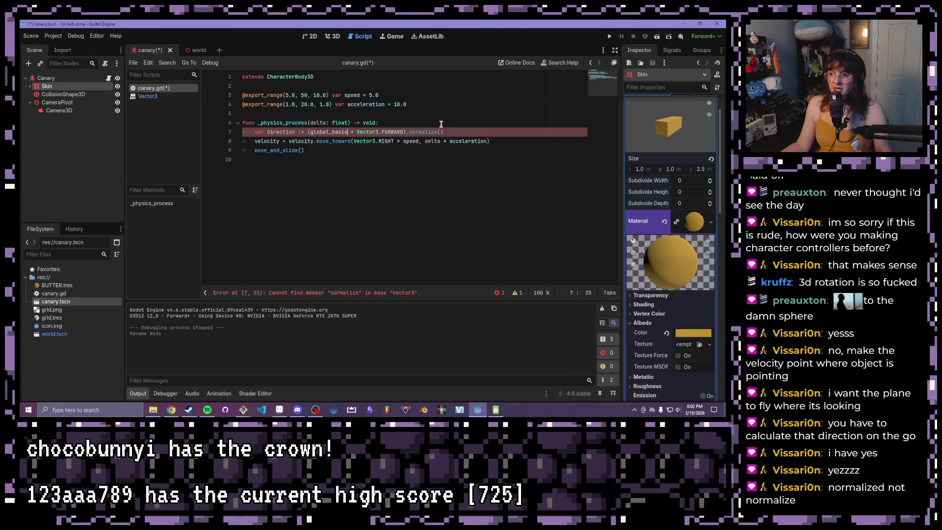
click(436, 132)
text(d)
key(Return)
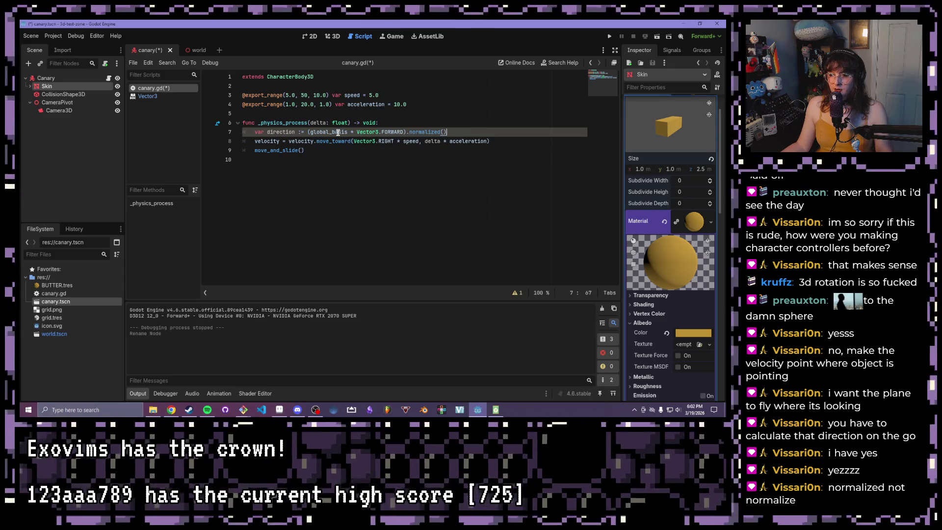
Step: Replace Vector3.RIGHT with direction on line 8, then save and run the game
mouse_move(338, 133)
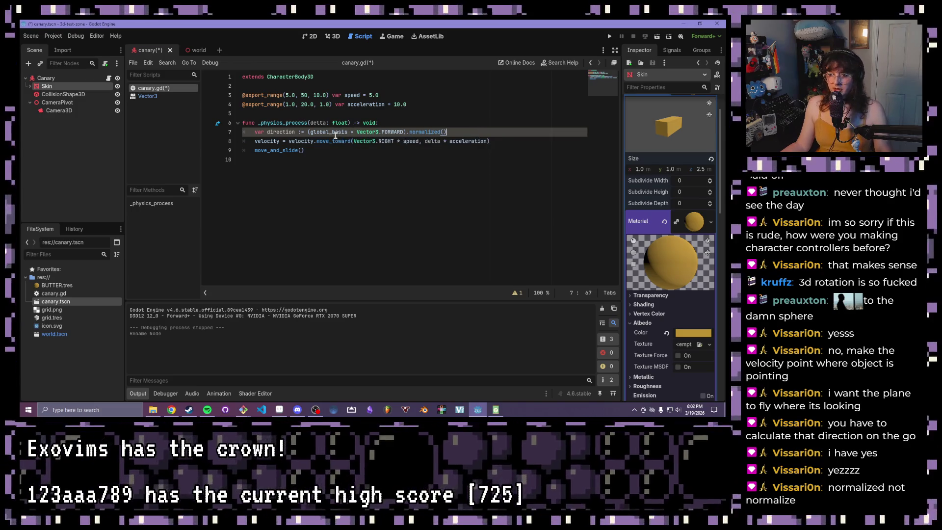
mouse_move(394, 139)
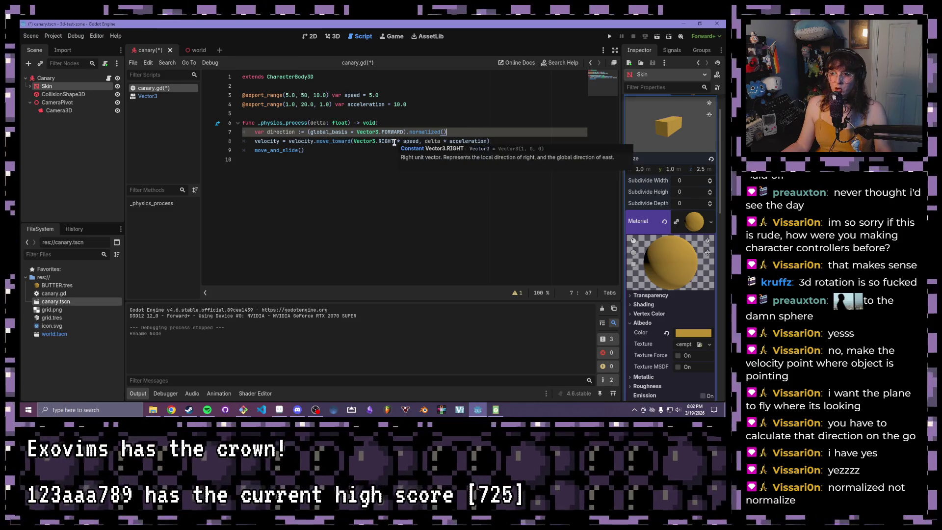
click(394, 141)
drag(394, 140, 351, 142)
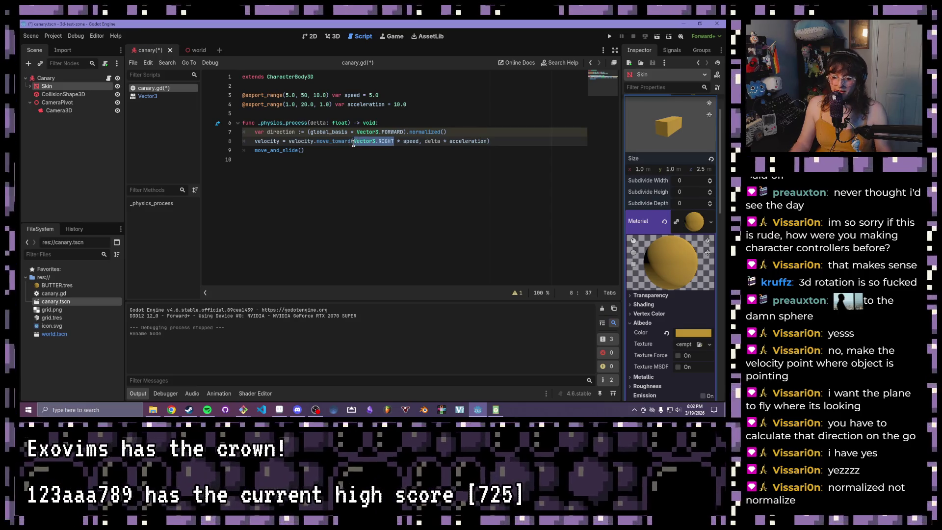
text(direction)
click(321, 139)
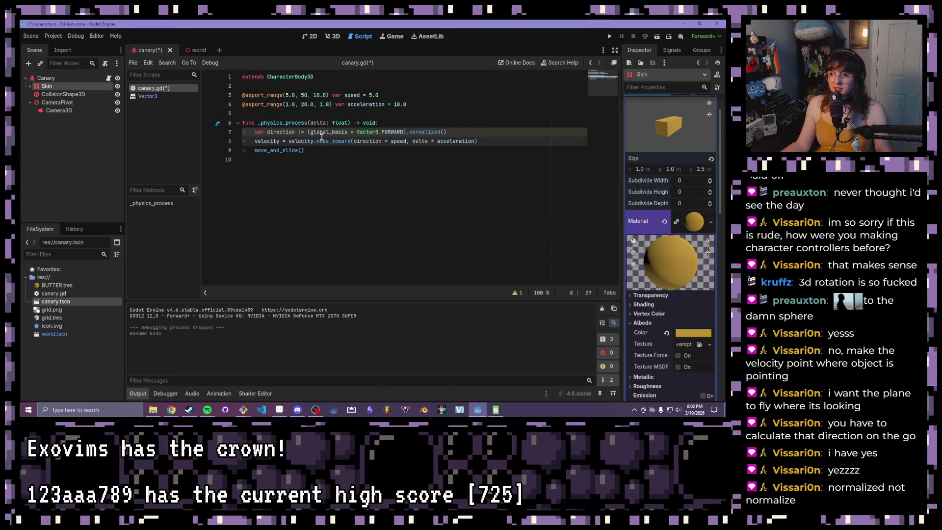
key(F5)
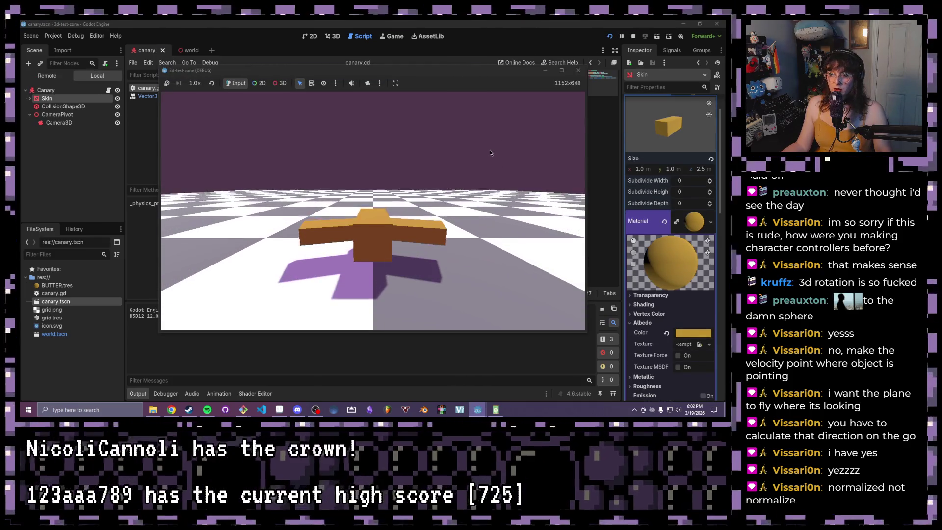
Step: Stop the test run, look over the canary and world scenes in 3D, and return to canary.gd
click(578, 70)
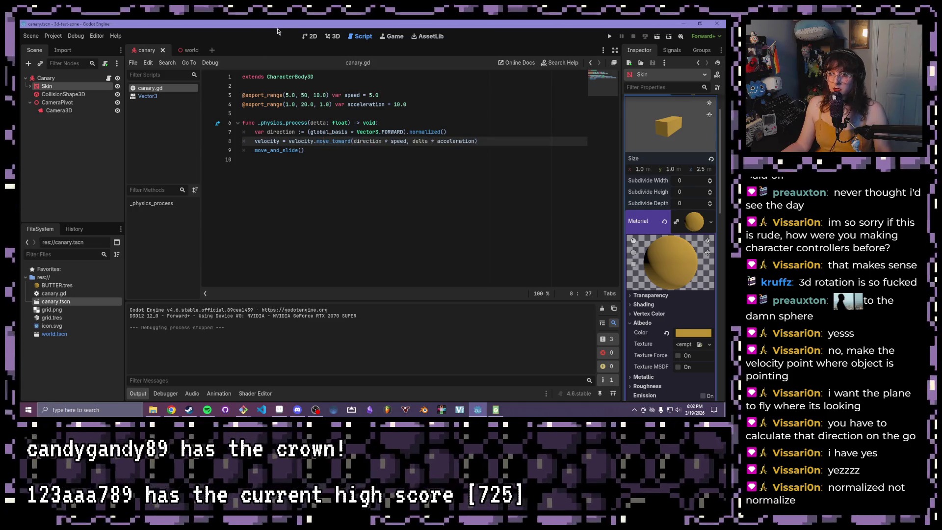
click(331, 38)
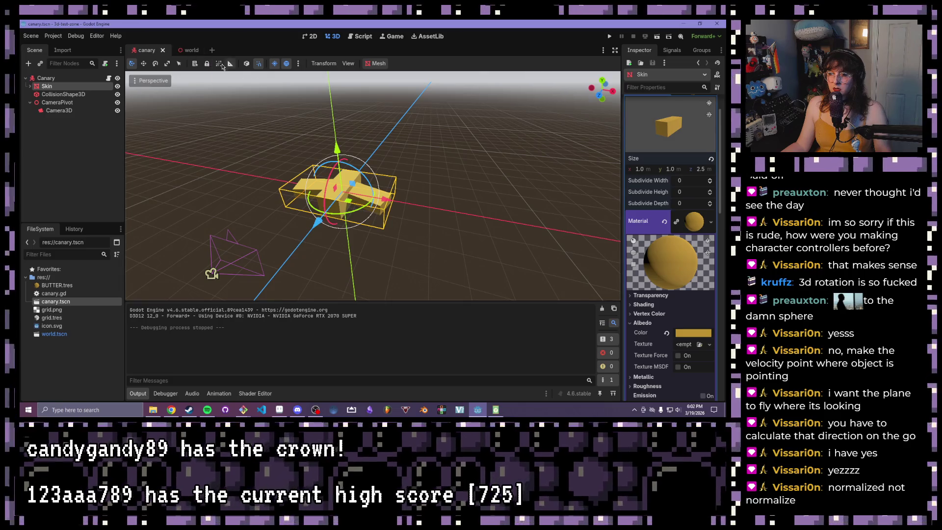
click(181, 50)
mouse_move(334, 108)
mouse_down()
mouse_move(338, 141)
mouse_move(339, 120)
mouse_up()
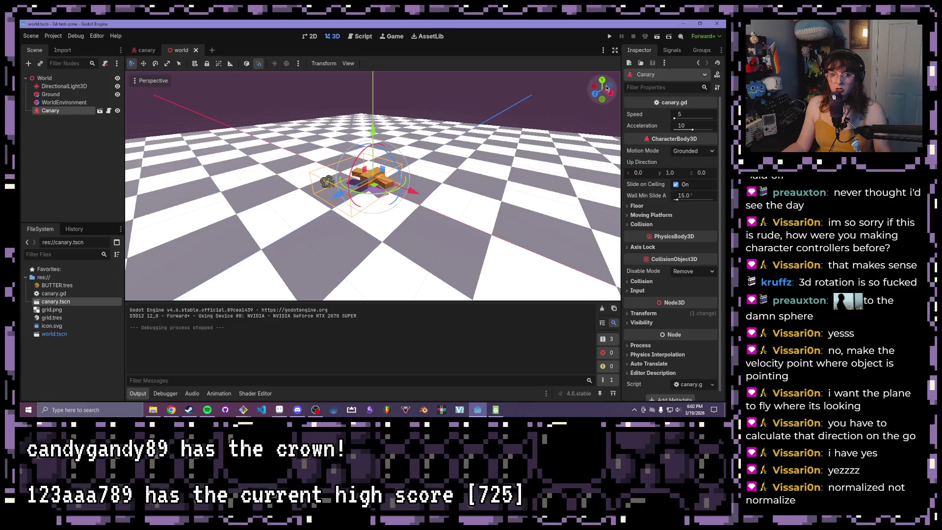
click(361, 36)
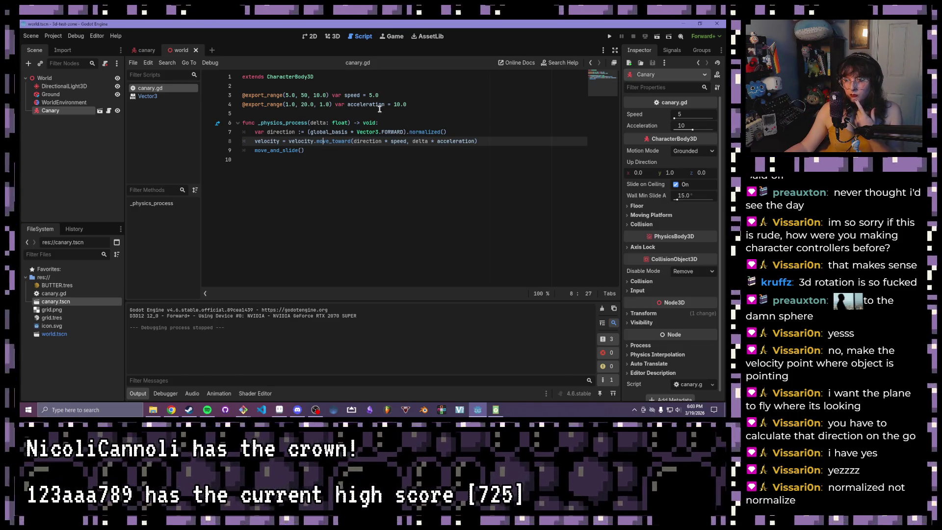
Step: Change global_basis to global_transform.basis on line 7, then save and test-run the game
mouse_move(344, 129)
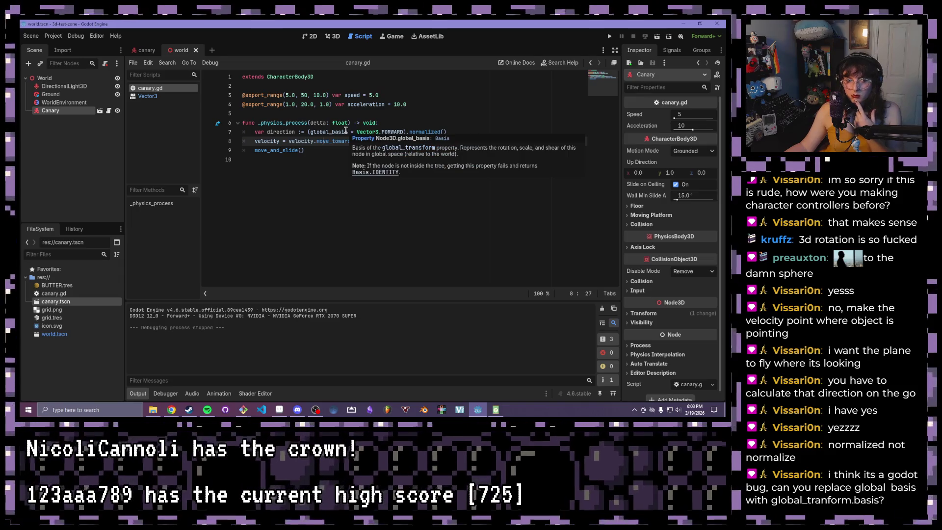
click(337, 132)
drag(344, 132, 333, 132)
text(transform.bas)
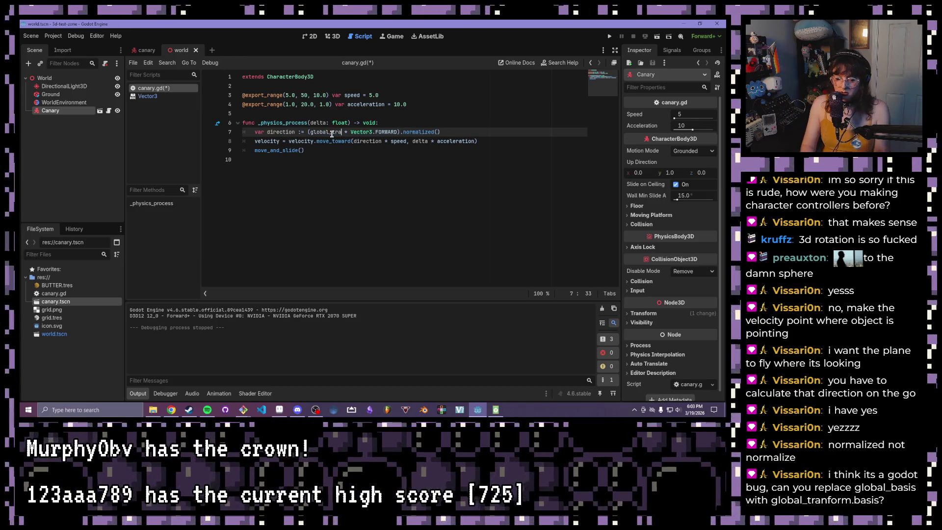
text(is)
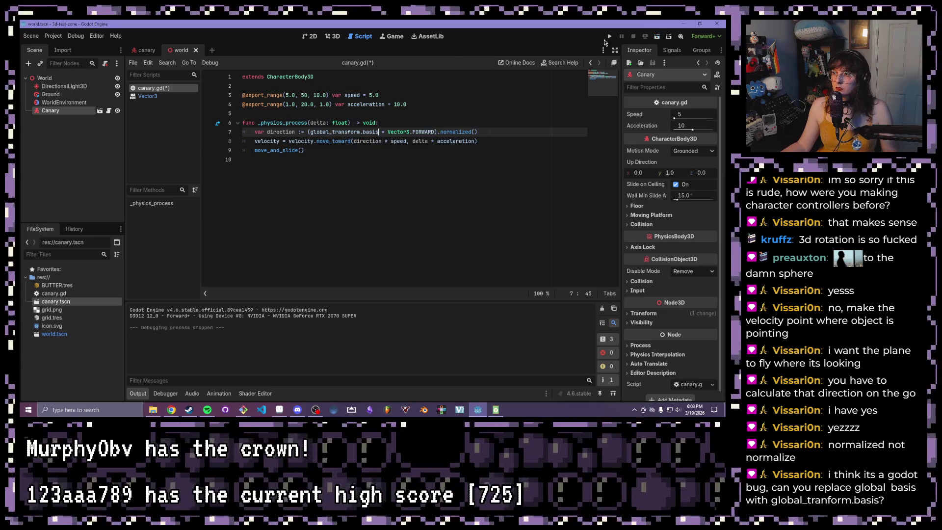
key(F5)
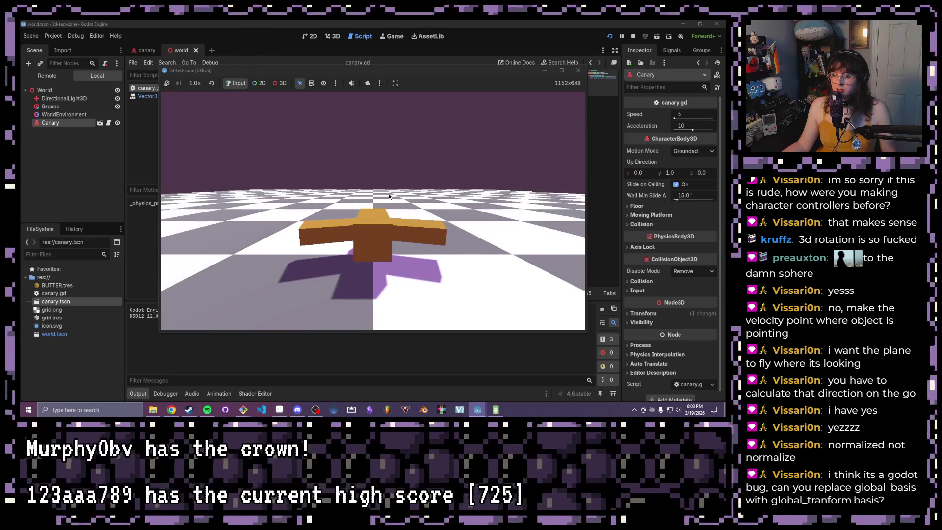
click(578, 71)
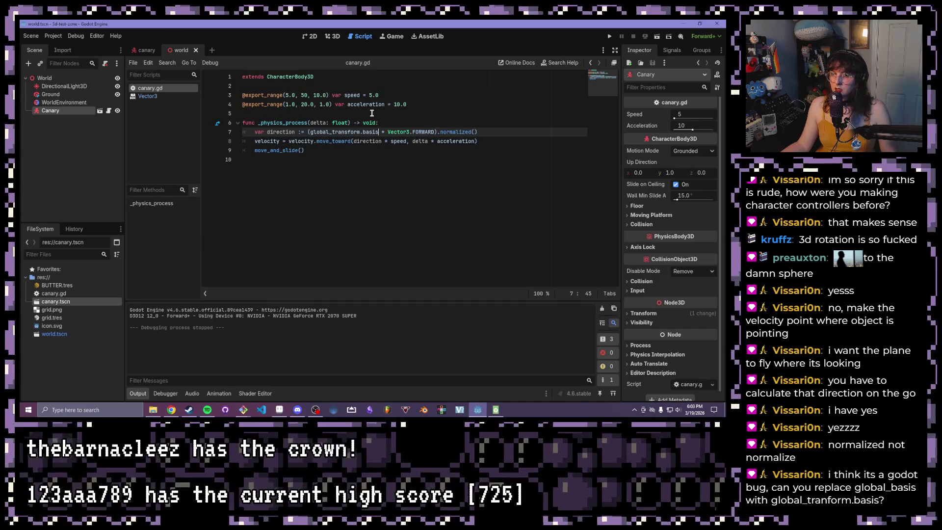
Step: Orbit and zoom around the canary plane model in the 3D view
click(144, 51)
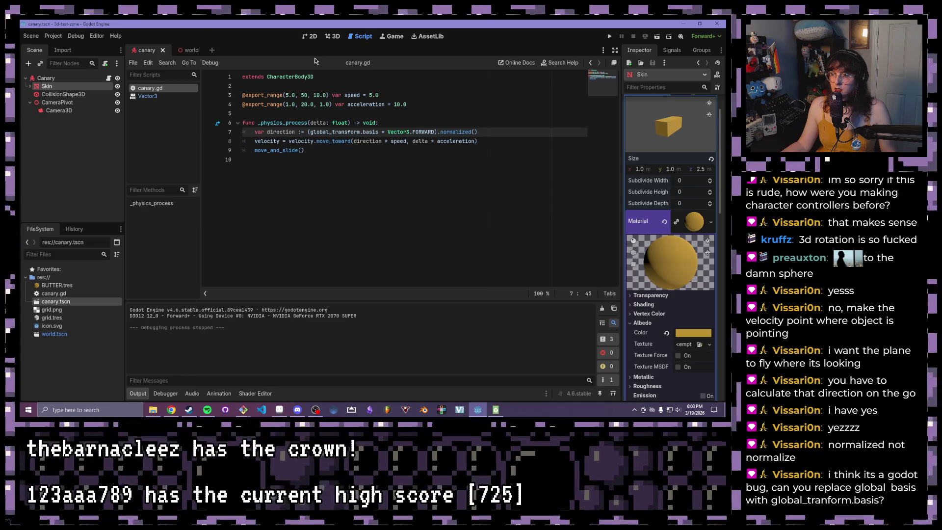
click(332, 36)
mouse_move(308, 173)
mouse_down()
mouse_move(364, 210)
mouse_move(407, 196)
mouse_up()
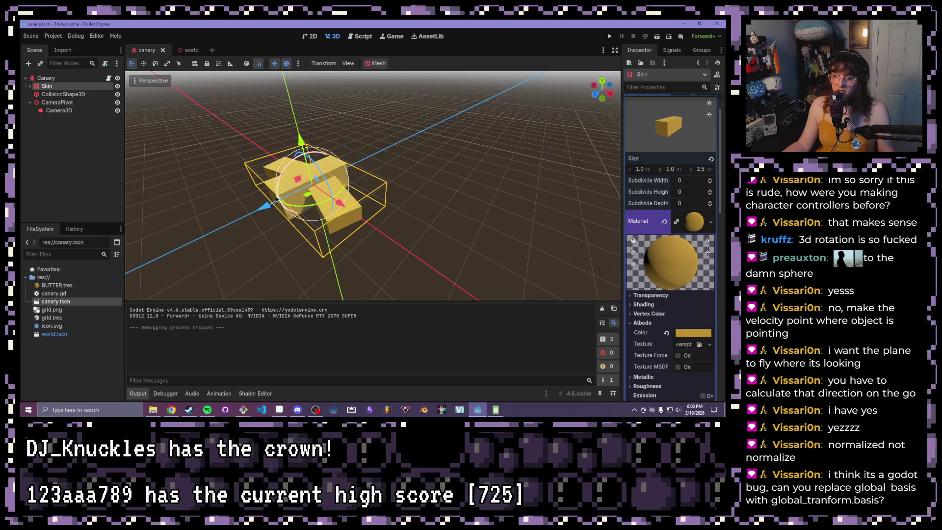
drag(273, 211, 264, 197)
scroll(265, 196, down, 2)
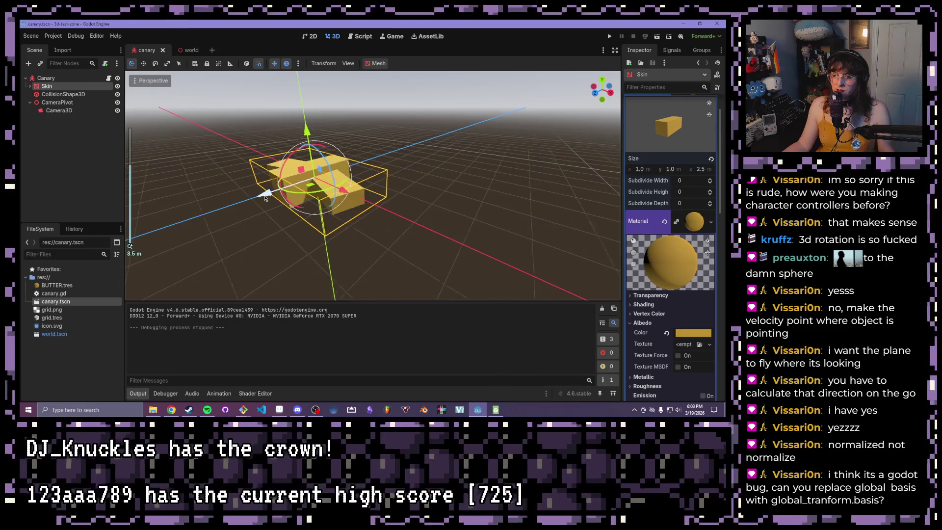
scroll(296, 210, down, 2)
drag(297, 209, 282, 199)
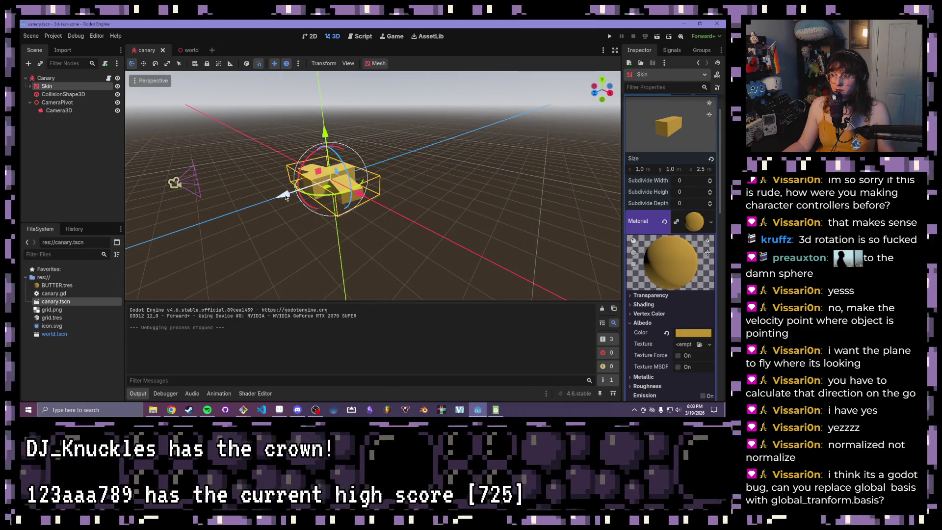
click(191, 50)
click(145, 50)
Step: Back in canary.gd, place the caret just before FORWARD on line 7
click(363, 37)
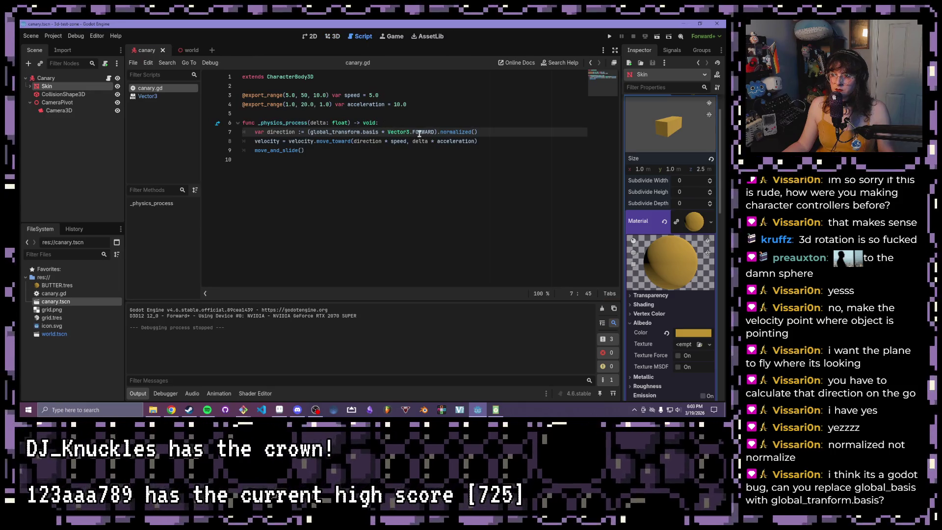
mouse_move(419, 133)
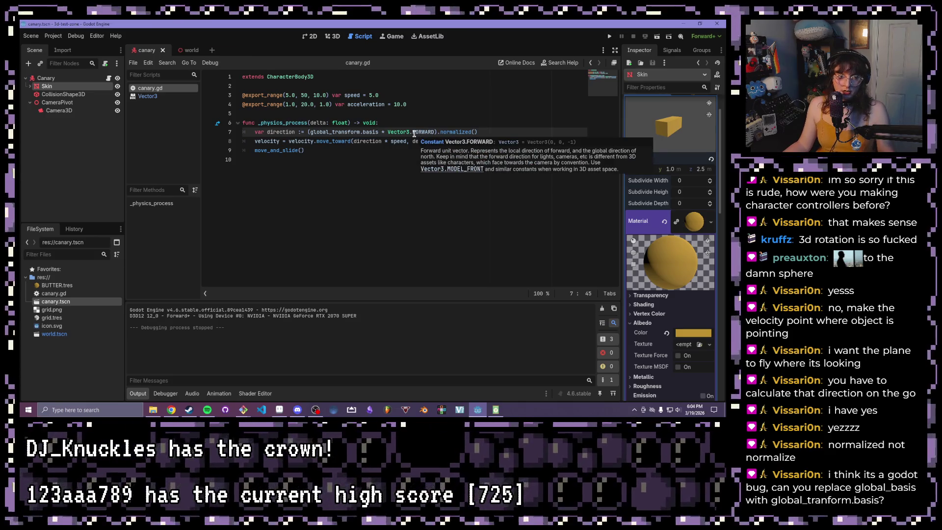
click(418, 131)
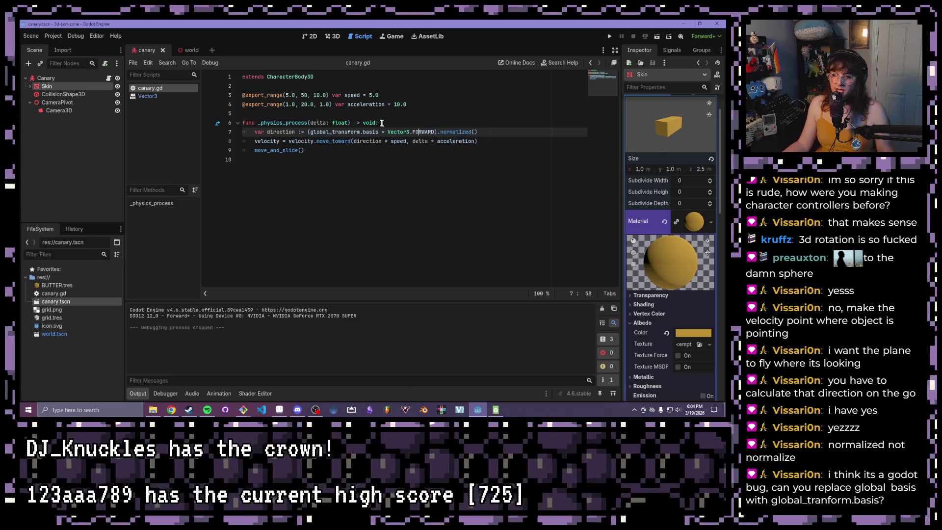
click(409, 132)
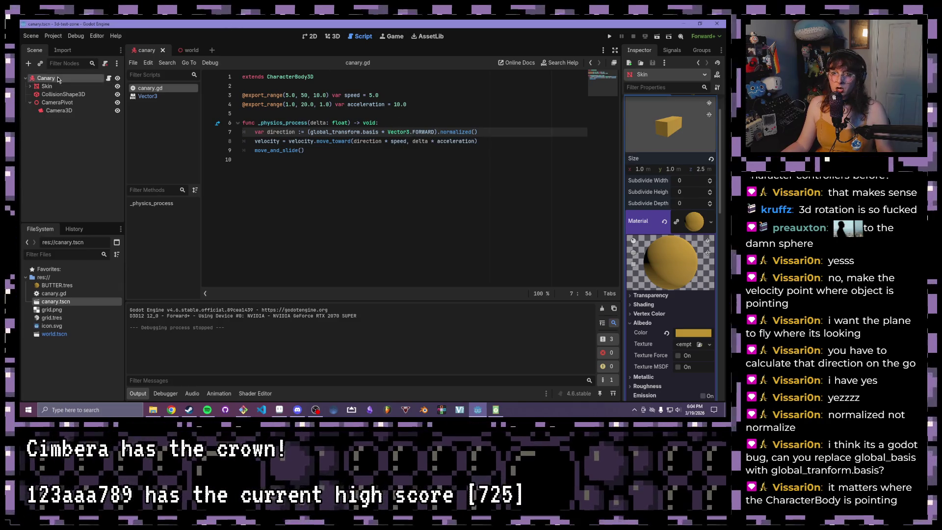
Step: Set the Canary body's Y rotation to 0
click(58, 76)
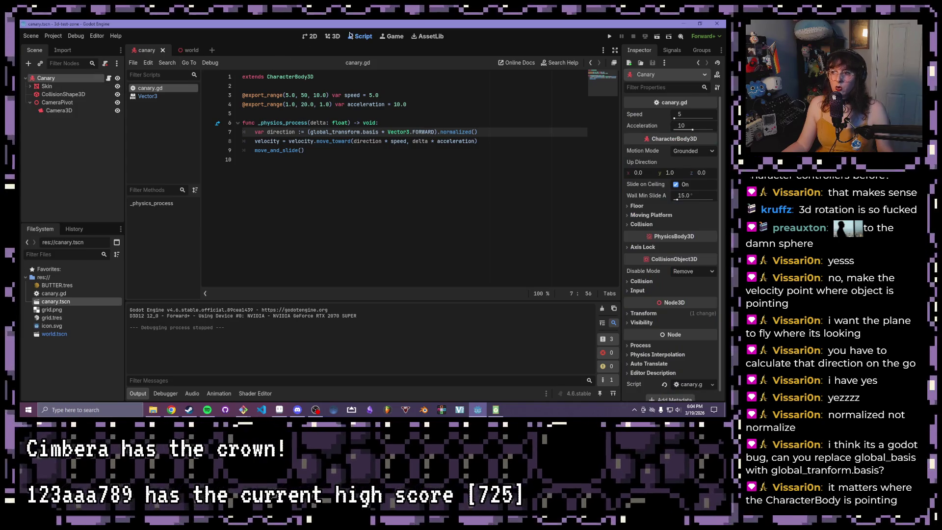
click(680, 313)
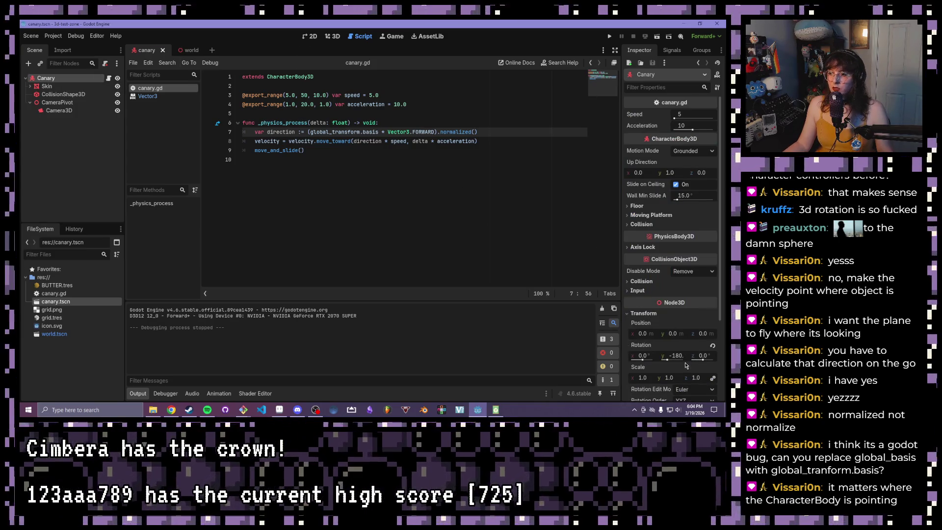
click(680, 356)
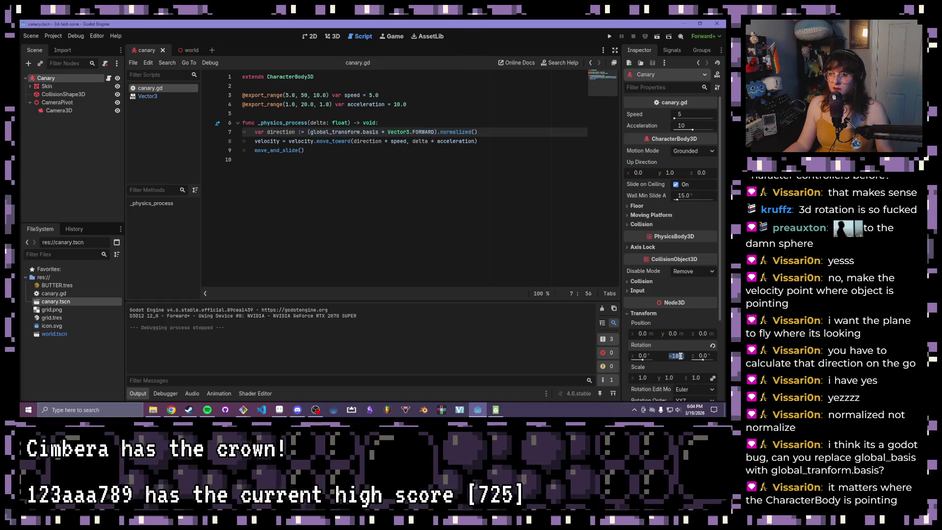
text(0)
key(Return)
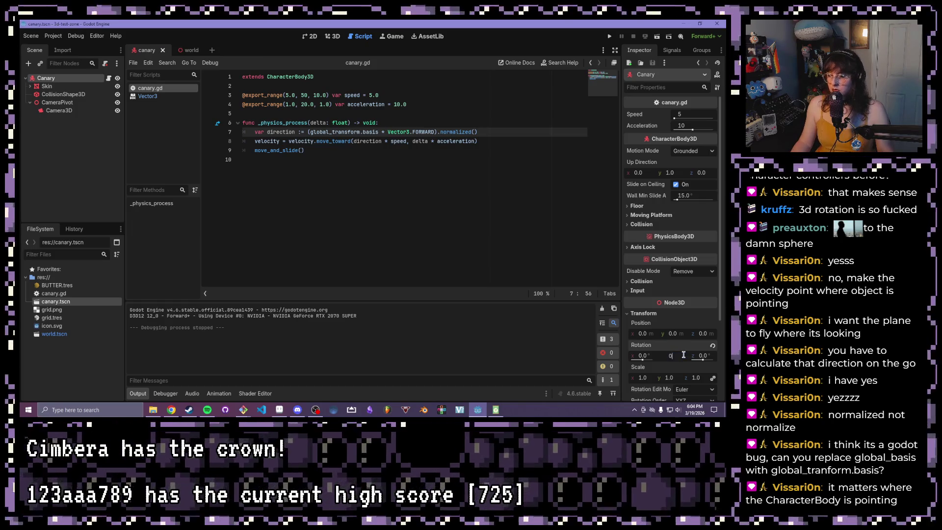
Step: Select the Camera3D under CameraPivot and set its Z position to 5
click(47, 86)
scroll(634, 313, down, 3)
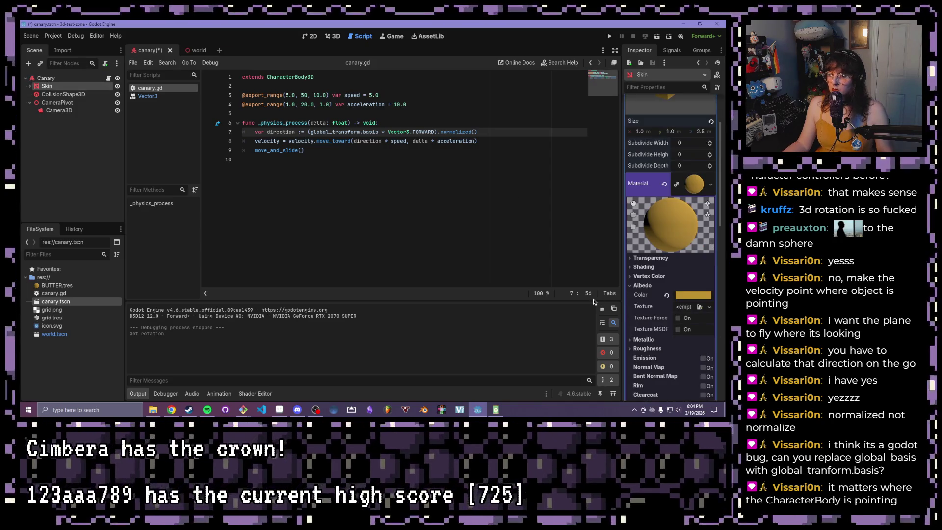
click(63, 103)
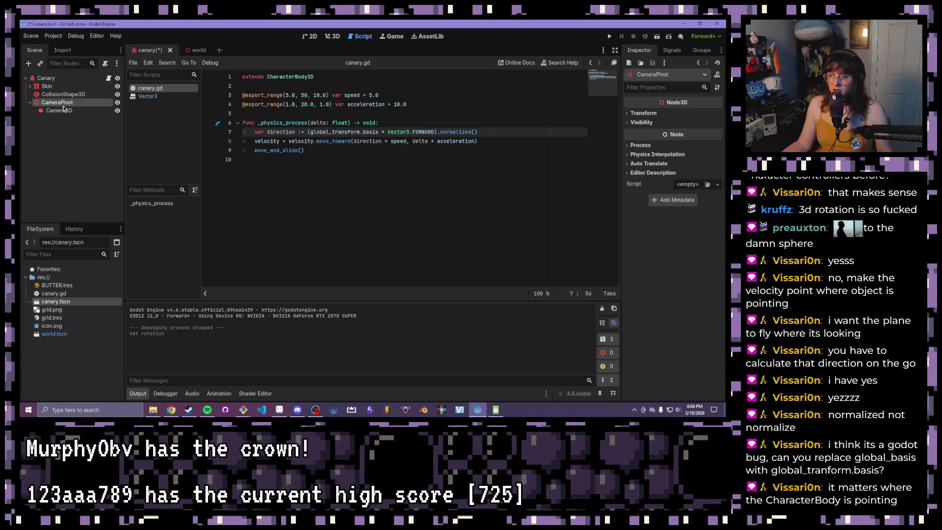
key(Down)
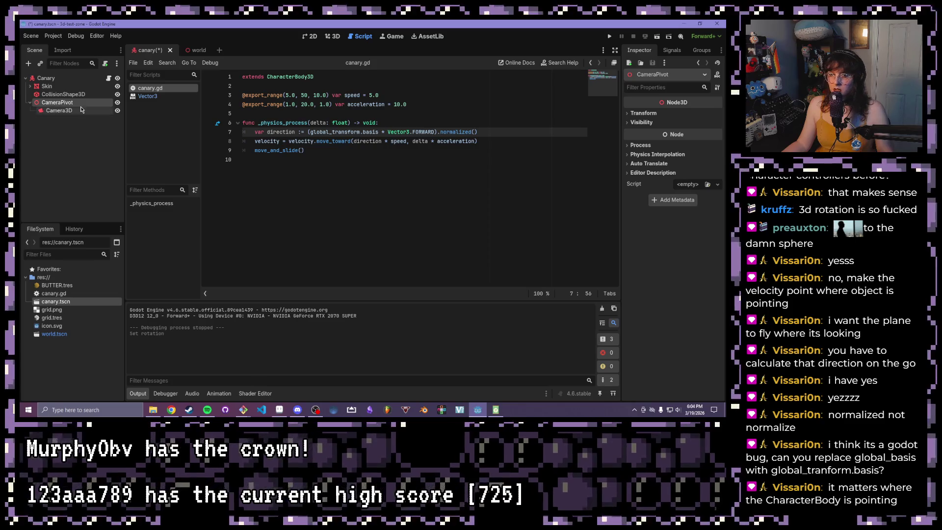
scroll(677, 221, down, 3)
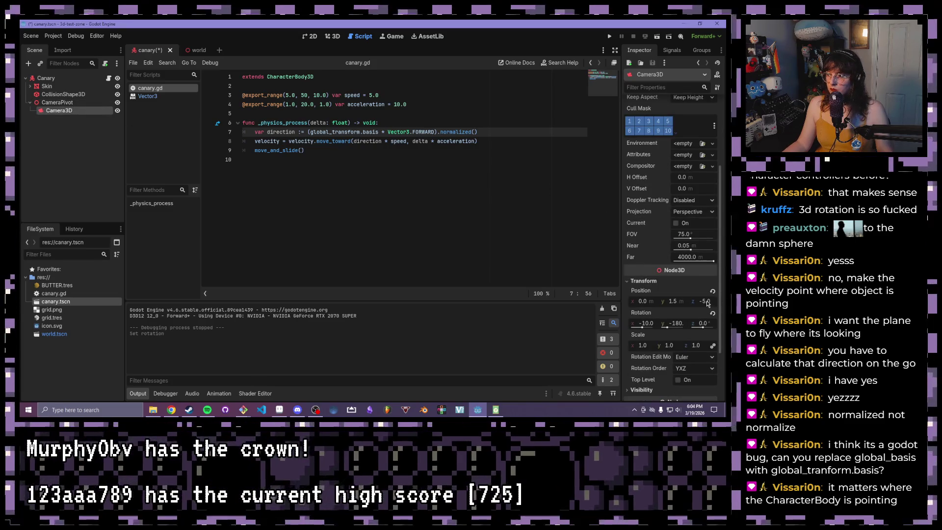
click(333, 37)
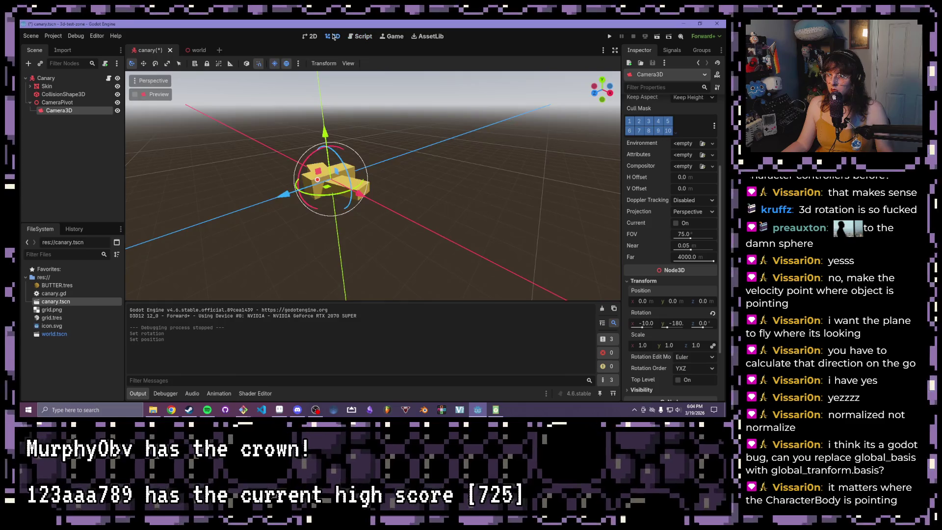
click(702, 301)
text(5)
key(Return)
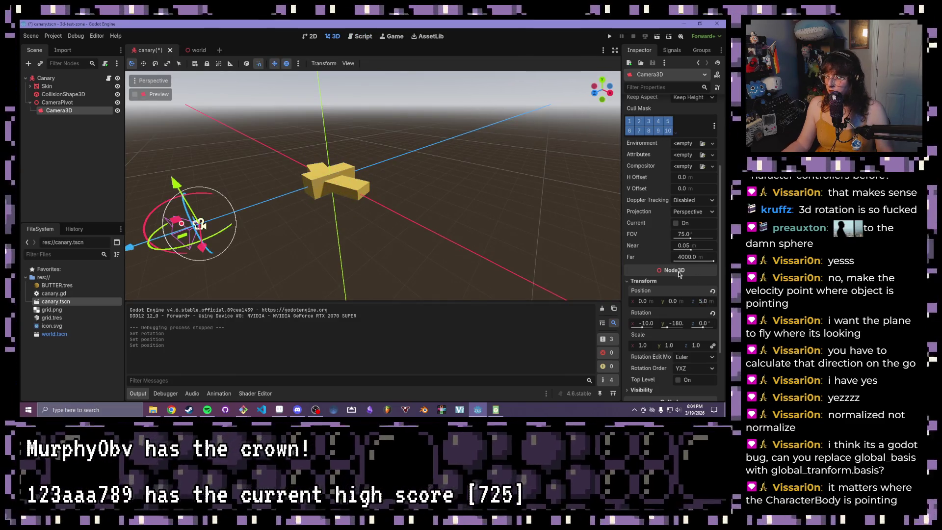
Step: Reset the camera's rotation, raise it 1 m and tilt it about 5 degrees
click(712, 313)
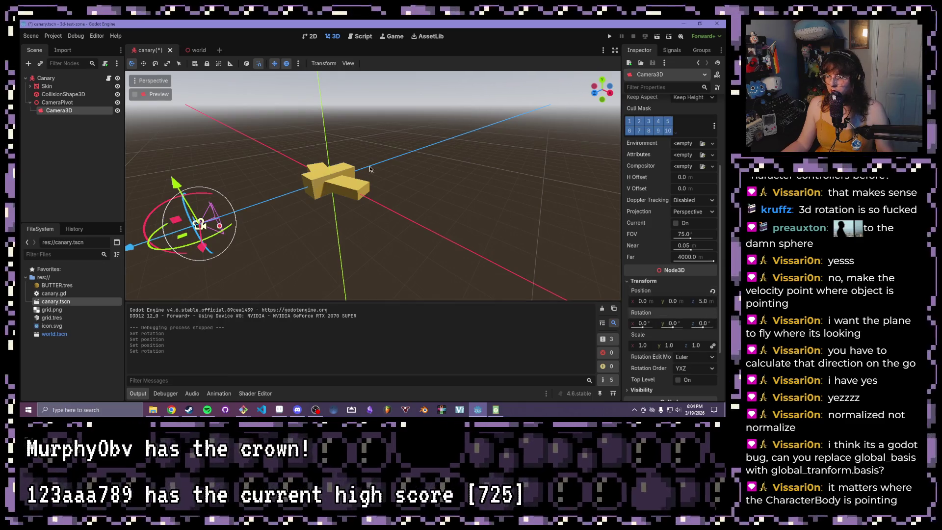
scroll(218, 166, down, 2)
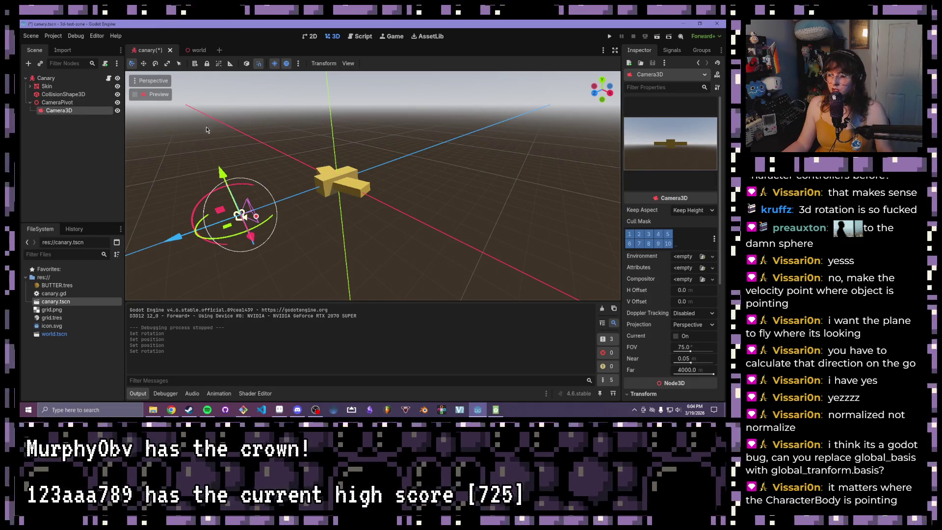
mouse_move(217, 163)
mouse_down()
mouse_move(208, 140)
mouse_move(215, 155)
mouse_up()
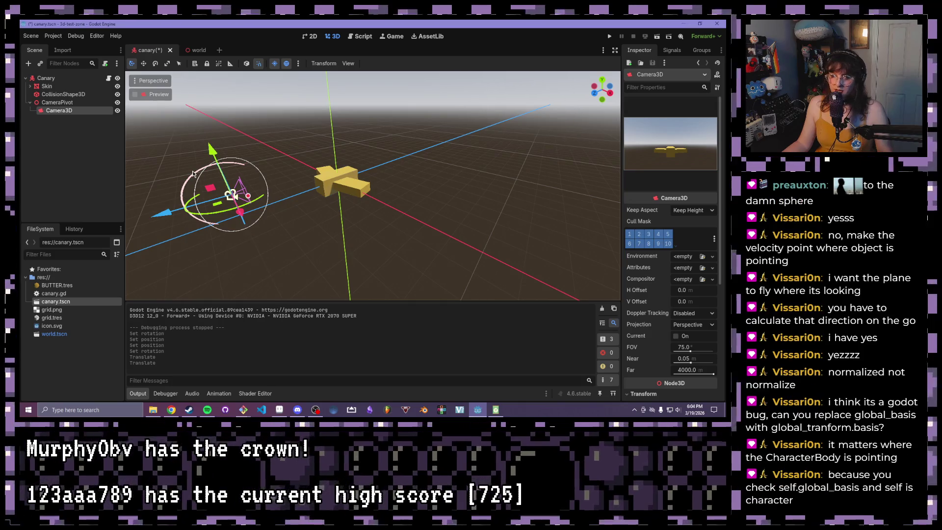
drag(193, 173, 193, 171)
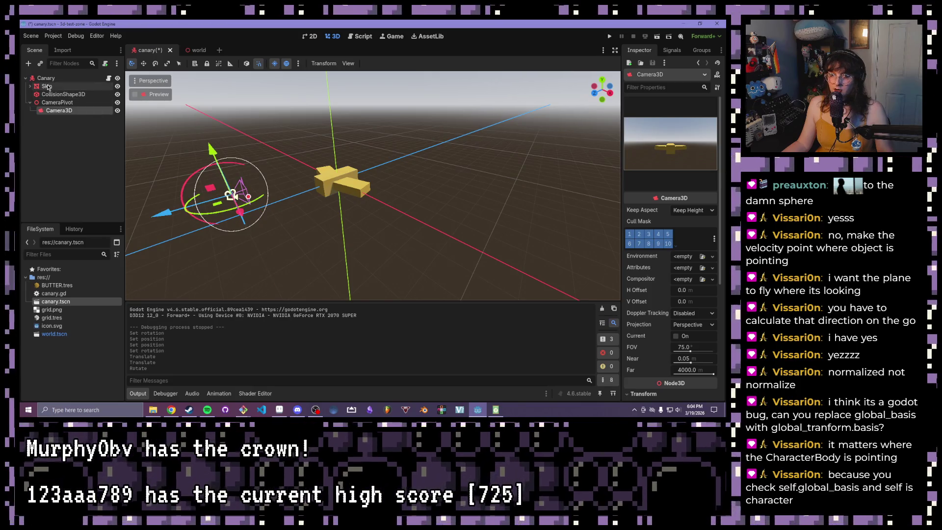
Step: Set the Skin node's Y rotation to 180 degrees in the Inspector
click(47, 86)
scroll(663, 323, down, 15)
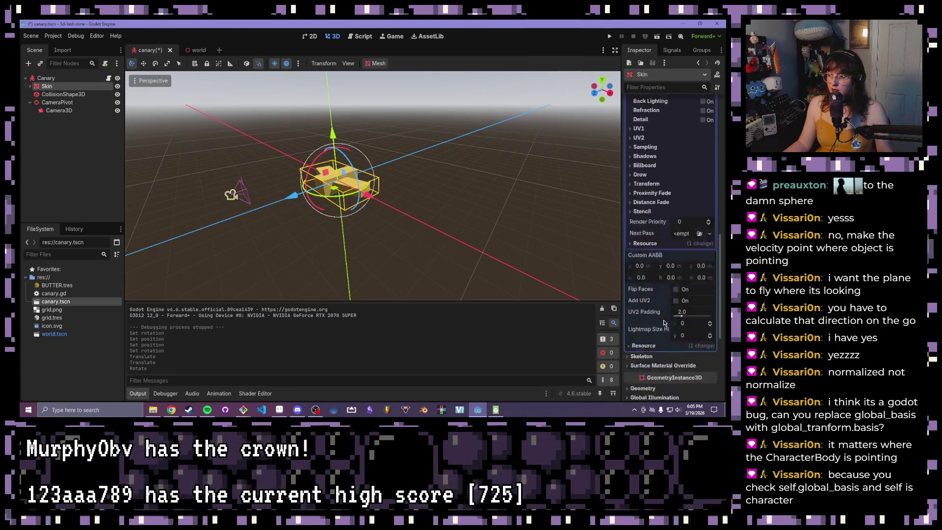
scroll(663, 323, down, 4)
click(647, 337)
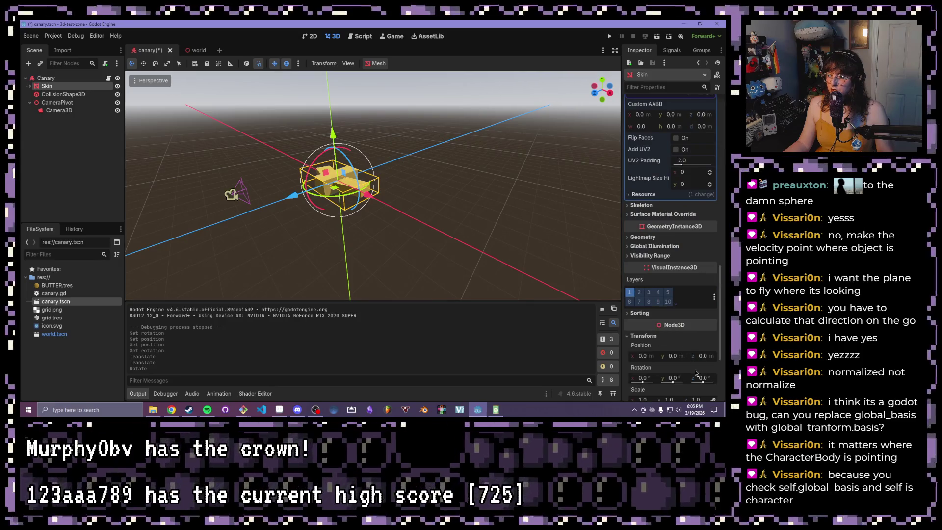
text(180)
key(Return)
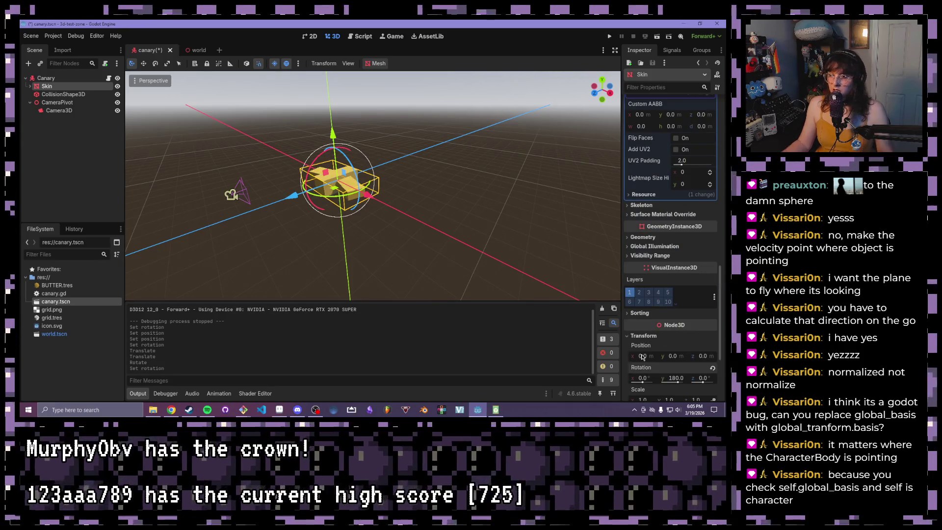
click(489, 170)
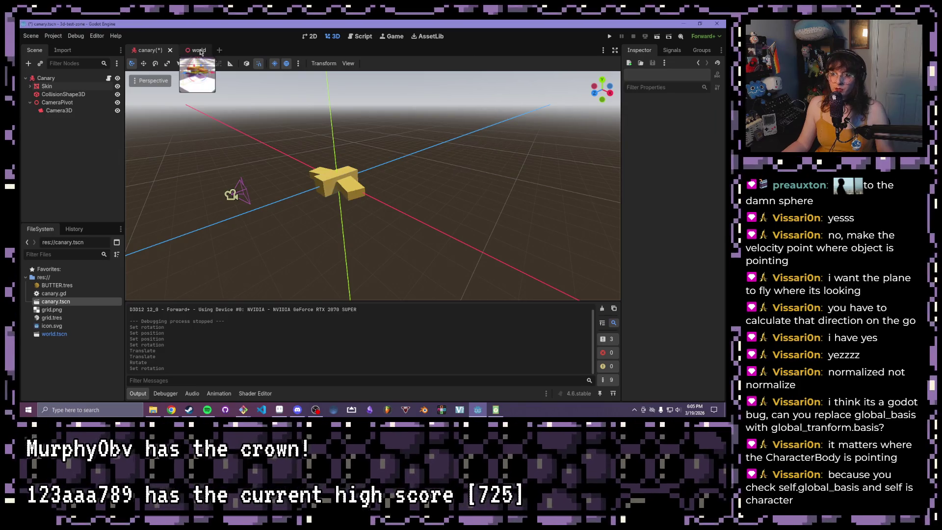
Step: Save the canary scene, then run the world scene to watch the plane fly
key(ctrl+s)
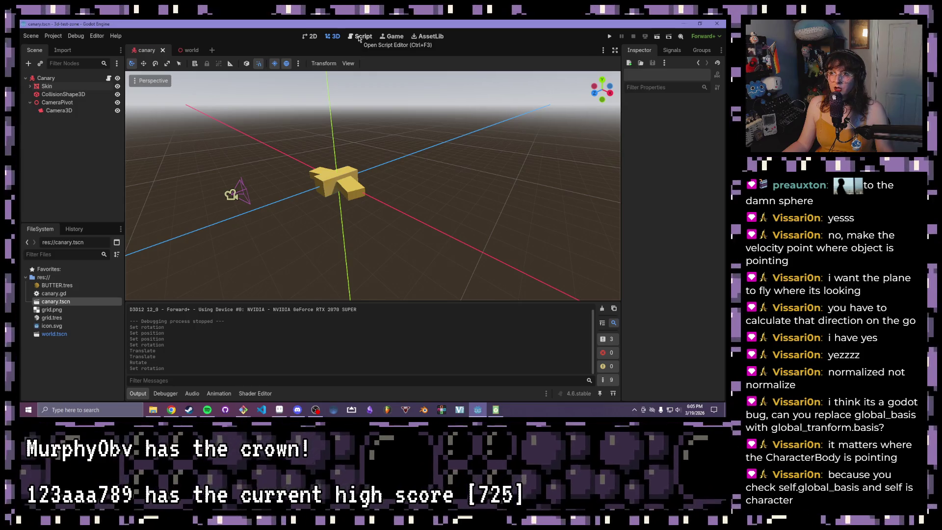
click(189, 49)
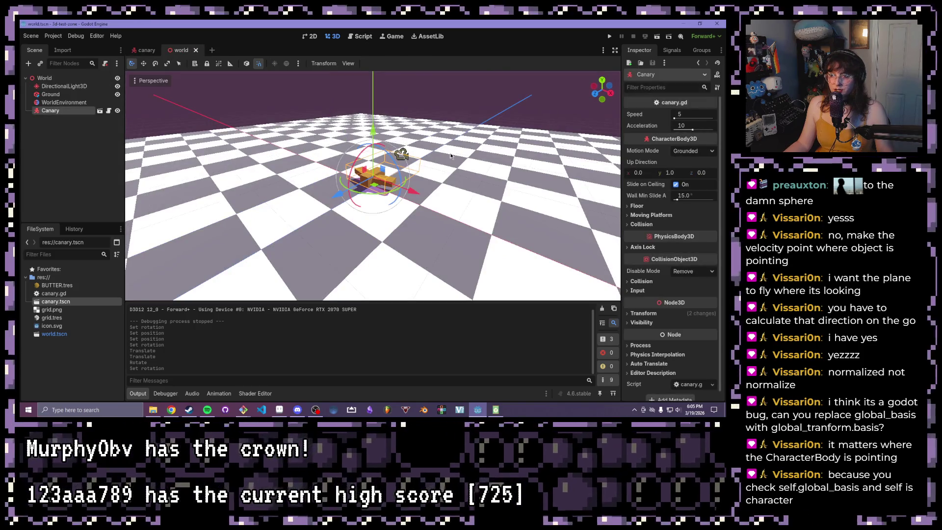
drag(456, 144, 220, 150)
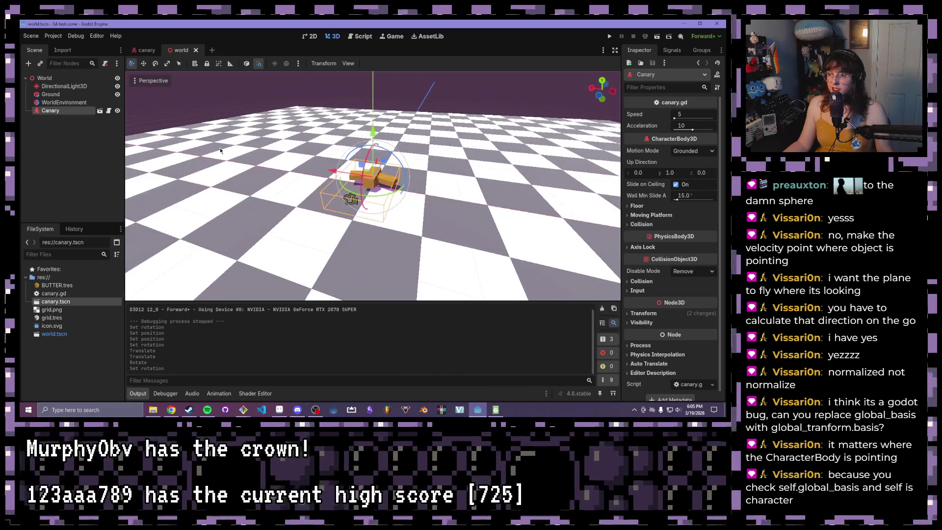
click(666, 38)
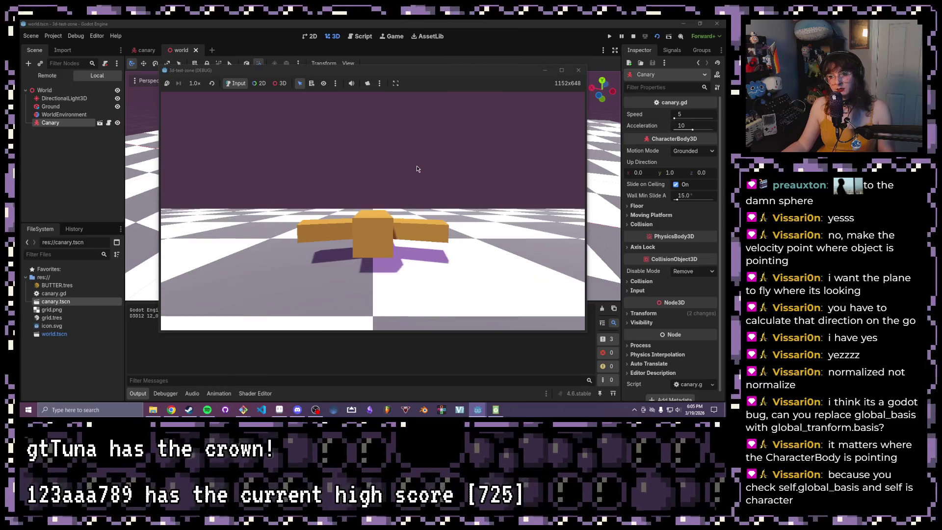
Step: Rotate the Canary about its vertical axis, re-run the scene, then turn it another 30 degrees
click(578, 69)
drag(374, 197, 407, 194)
key(ctrl+s)
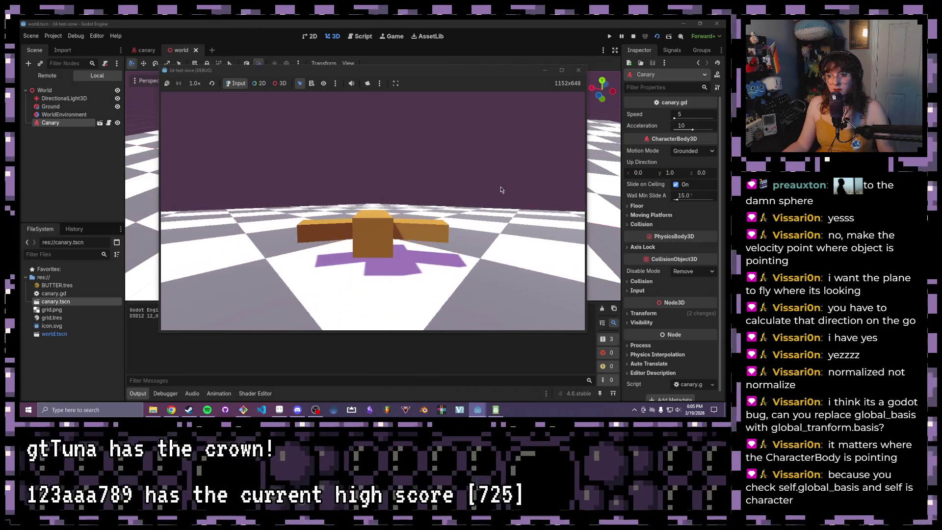
key(F8)
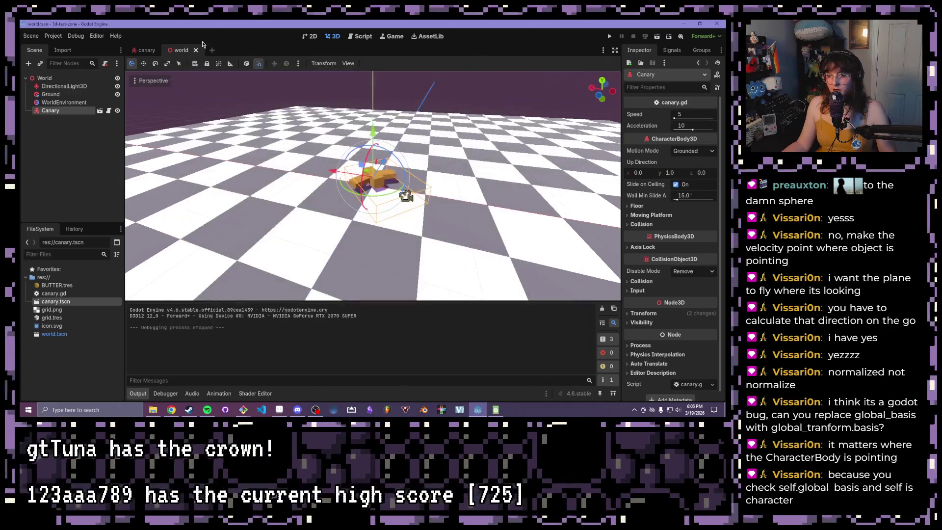
drag(348, 196, 300, 177)
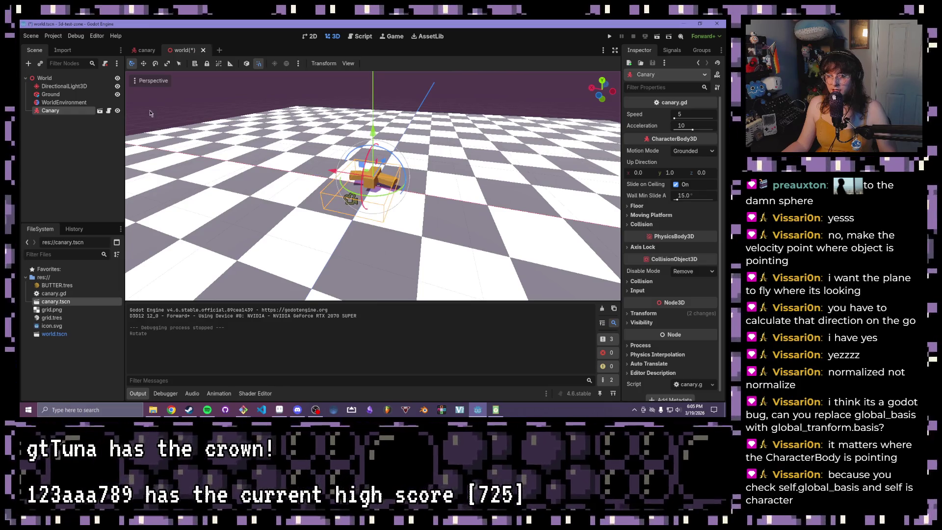
click(49, 36)
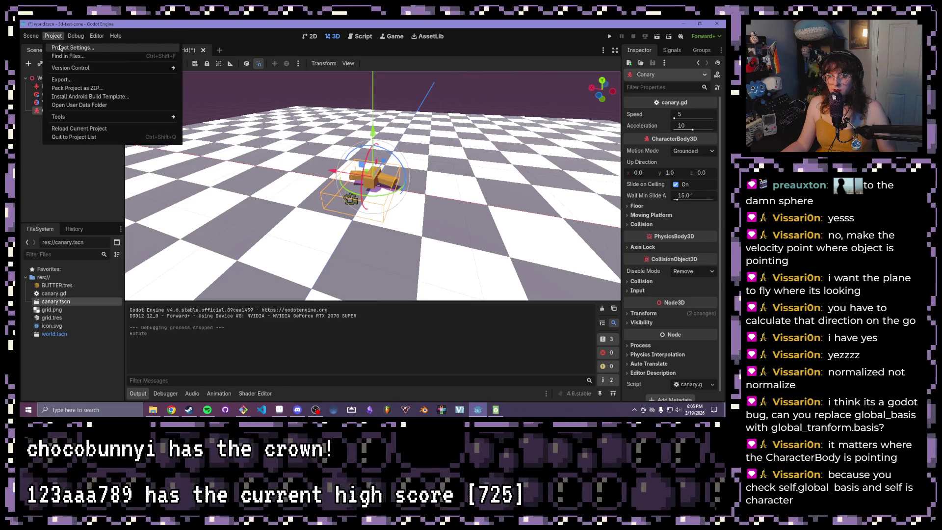
Step: In Project Settings > Input Map, add the actions move_up, move_left, move_down and move_right
click(69, 51)
click(201, 99)
text(move_u)
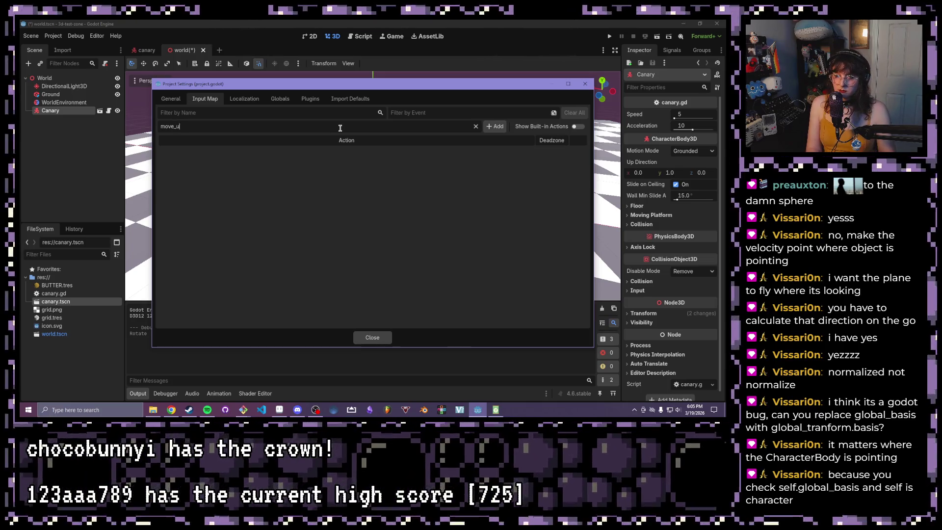
text(p)
key(Return)
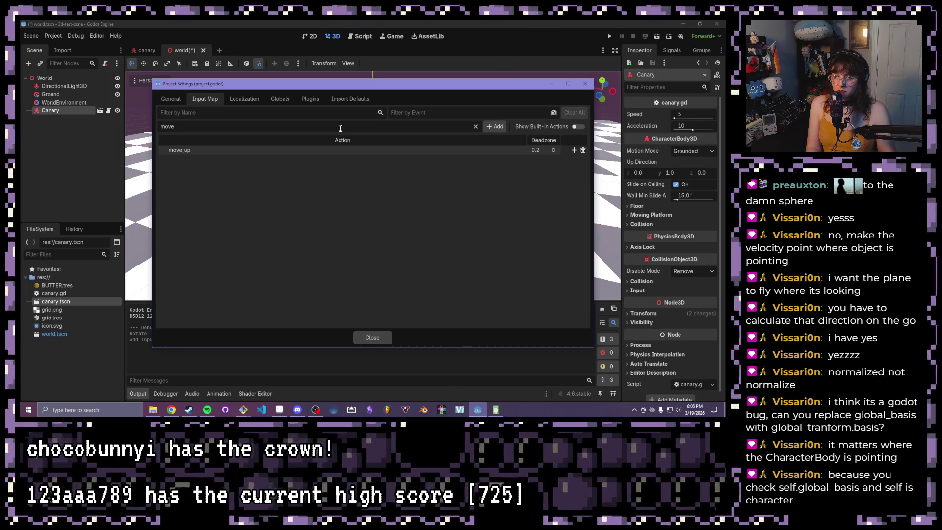
text(t)
key(Return)
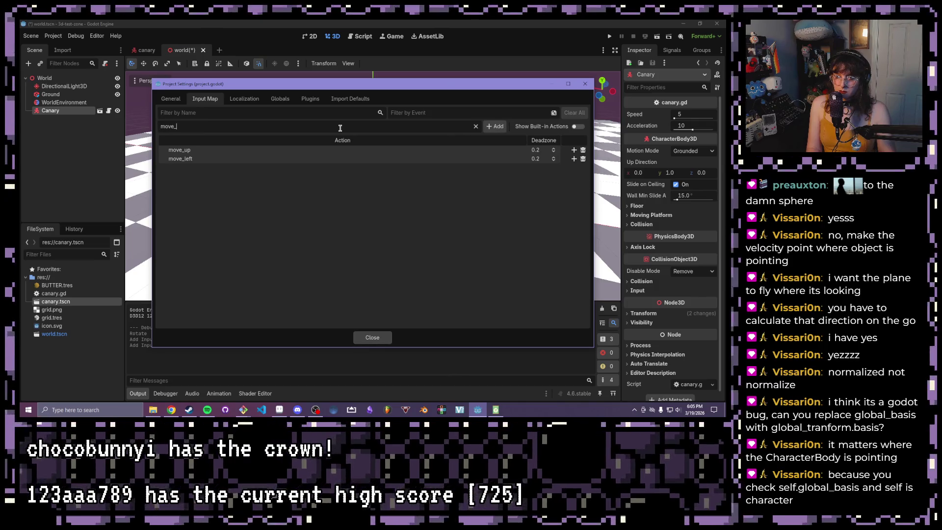
key(Return)
text(ight)
key(Return)
click(573, 150)
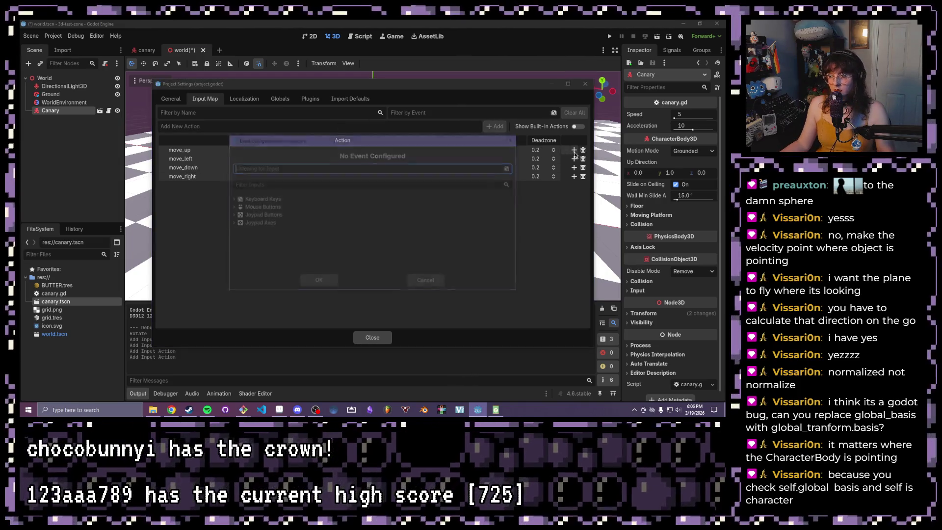
Step: Bind physical W to move_up and physical A to move_left
key(w)
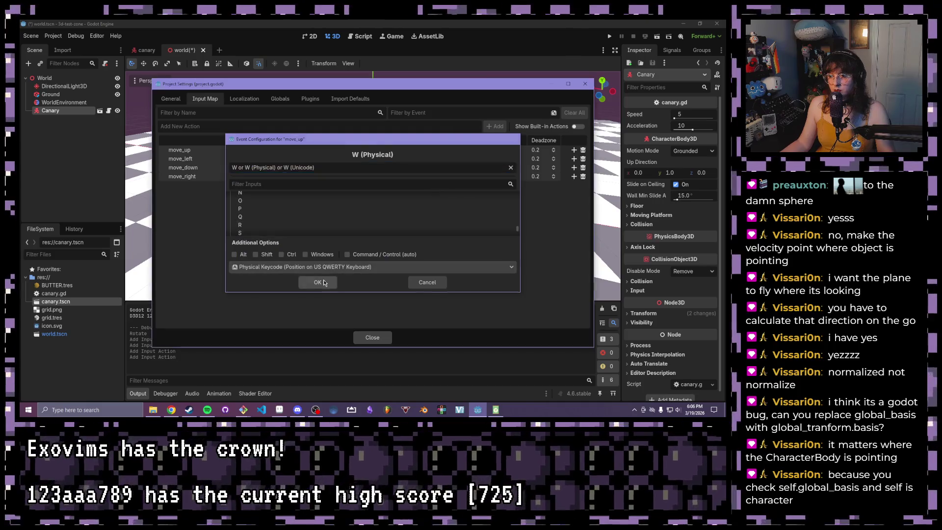
click(317, 282)
click(573, 167)
key(a)
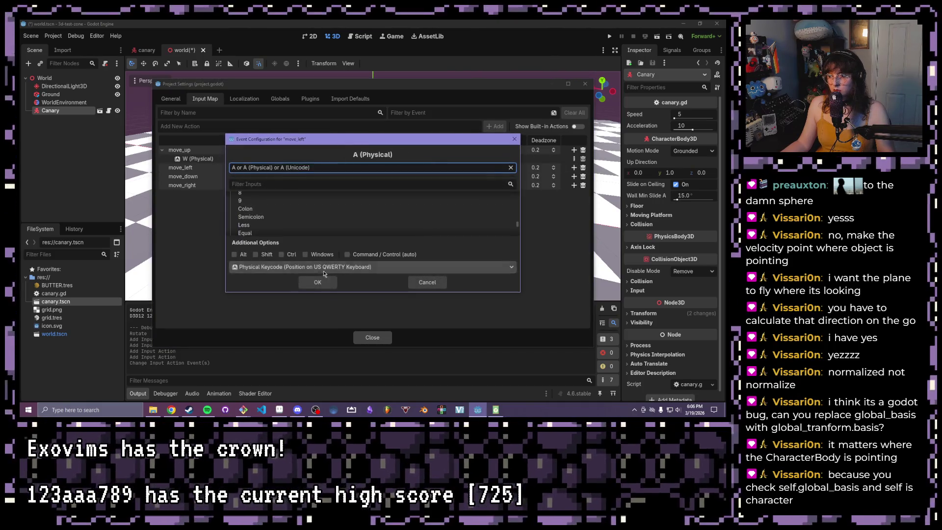
click(317, 284)
Step: Bind physical S to move_down and D to move_right, then close Project Settings
click(573, 185)
key(s)
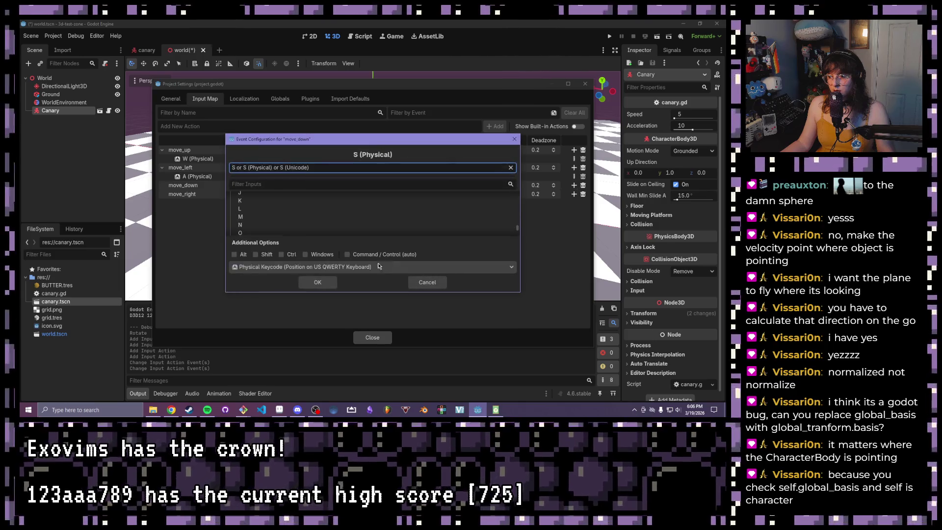
click(318, 283)
click(574, 202)
key(d)
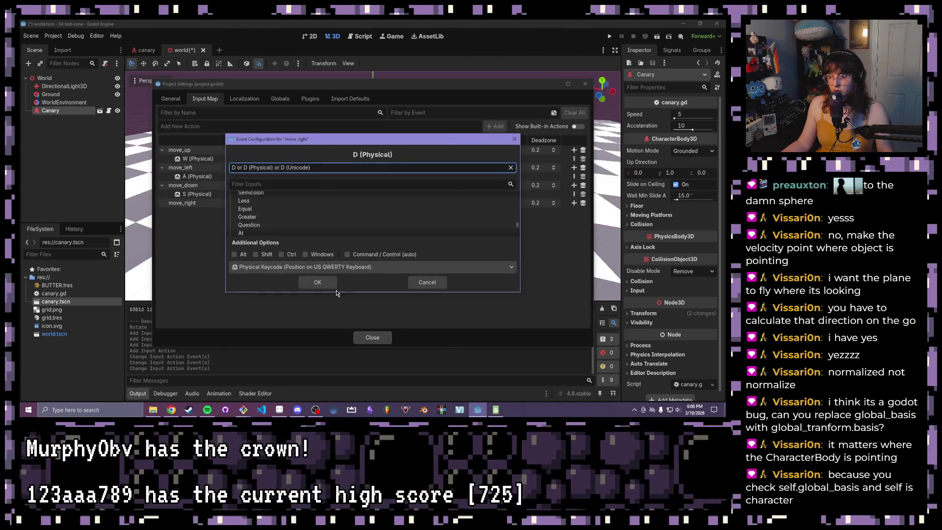
click(318, 282)
click(373, 337)
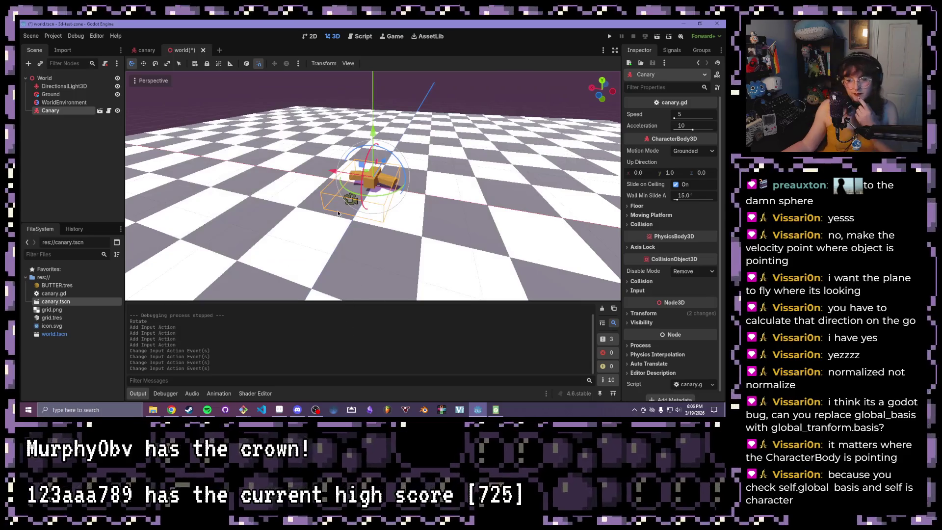
click(361, 39)
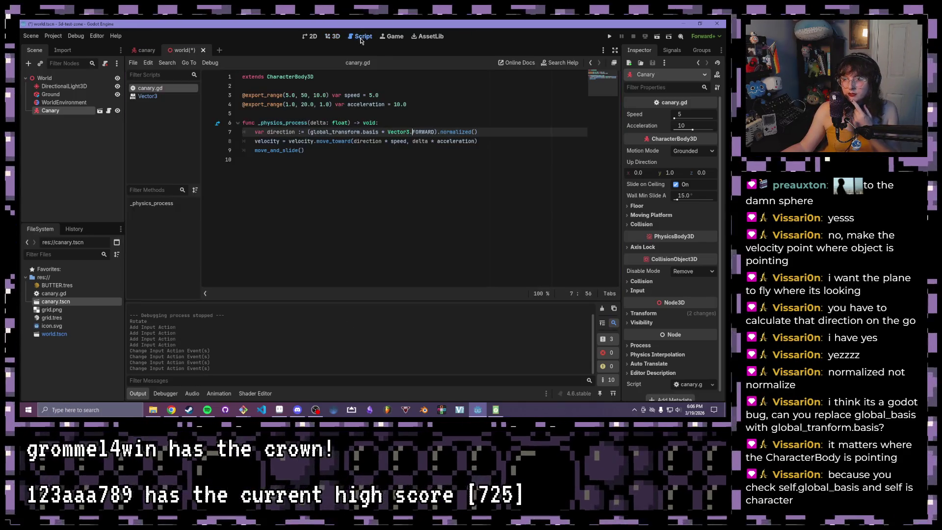
Step: Insert a new line 7 in canary.gd reading input_direction := Input.get_
click(334, 142)
click(406, 123)
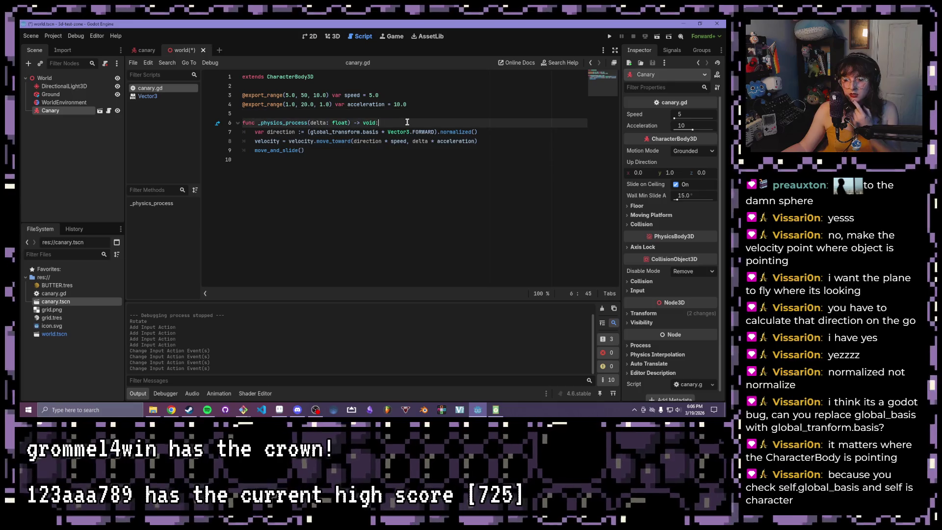
key(Return)
text(var input_direction =)
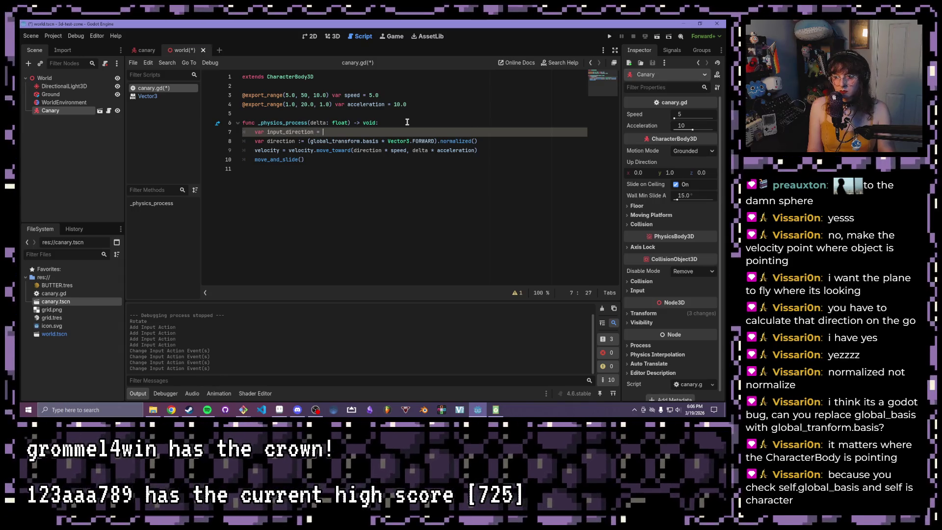
key(BackSpace)
key(BackSpace)
text(:= )
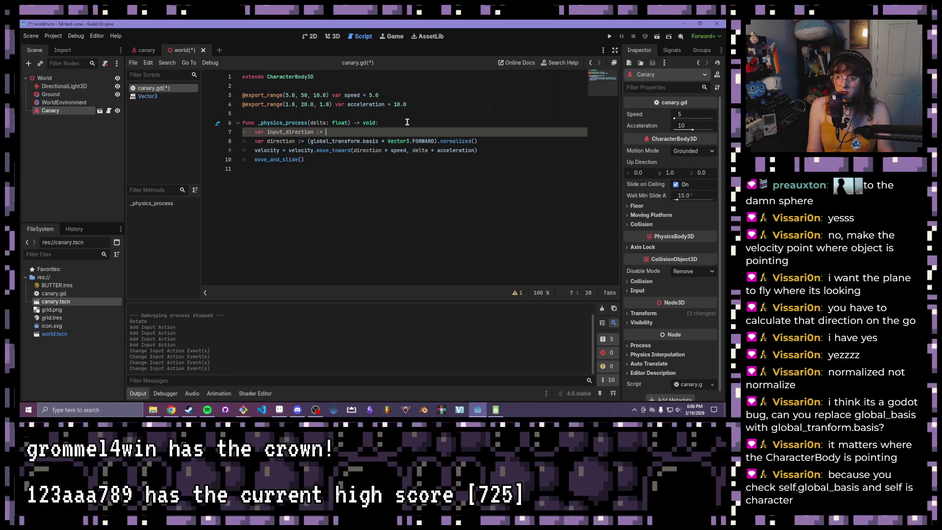
text(In)
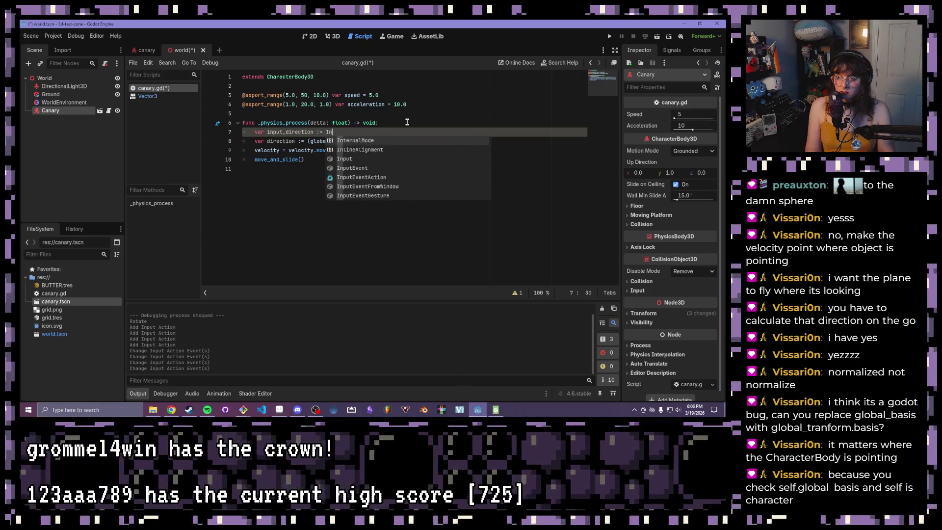
text(put.f)
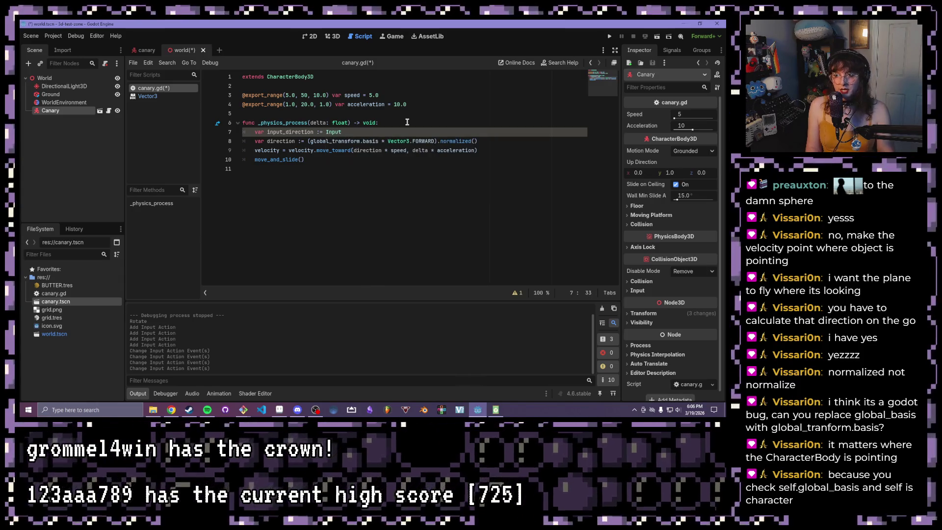
key(BackSpace)
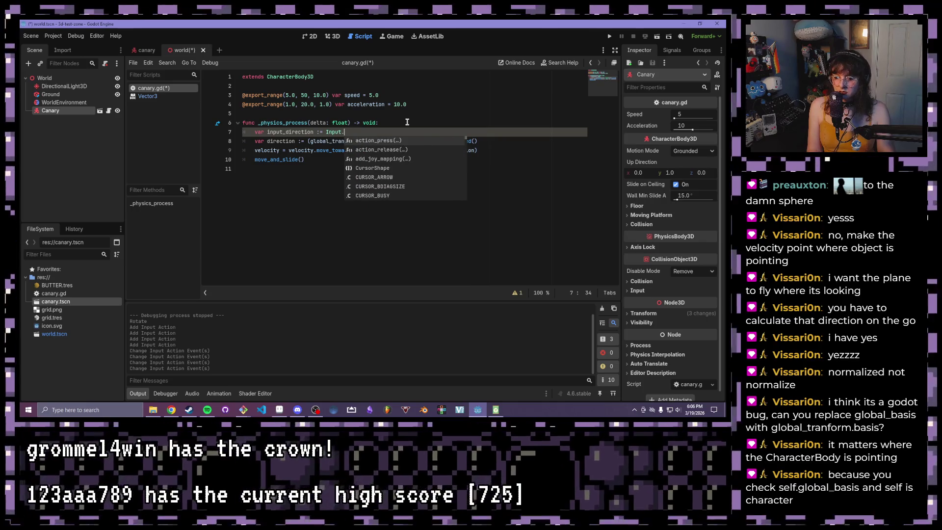
text(get)
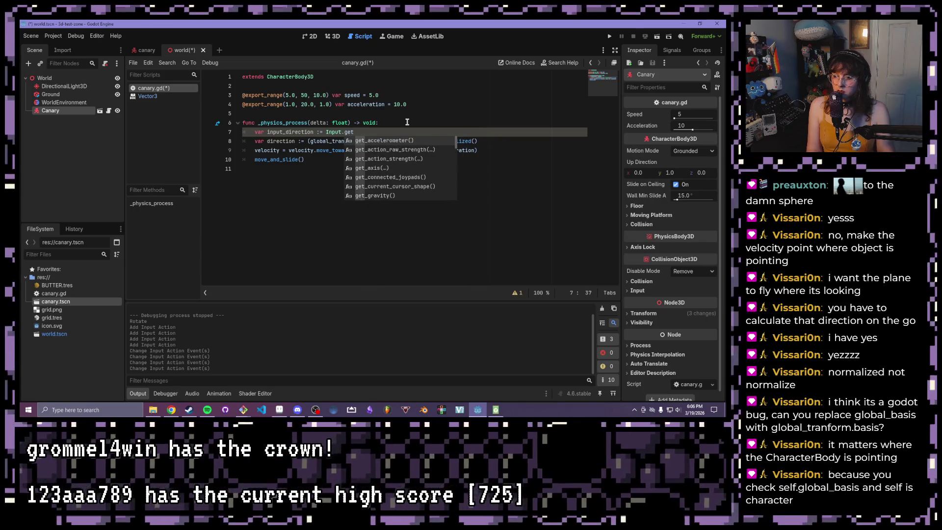
text(_in)
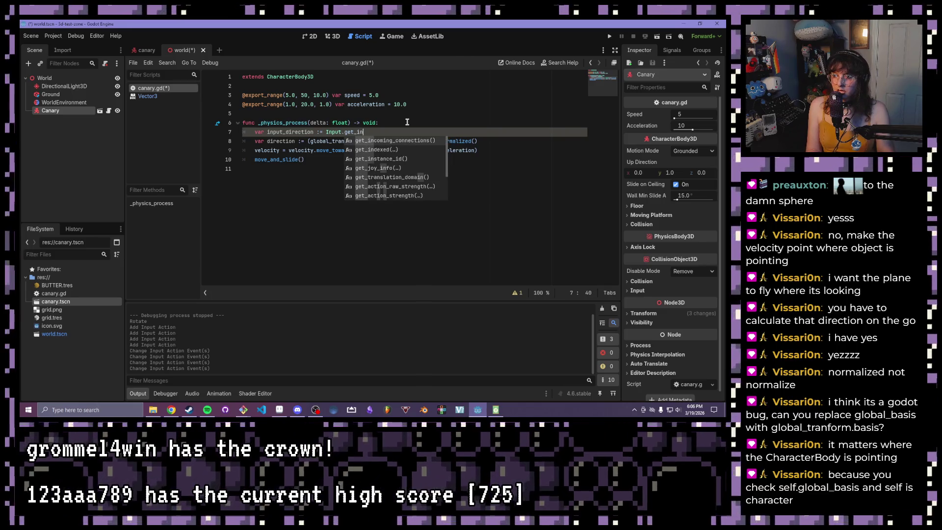
key(BackSpace)
key(BackSpace)
text(d)
key(BackSpace)
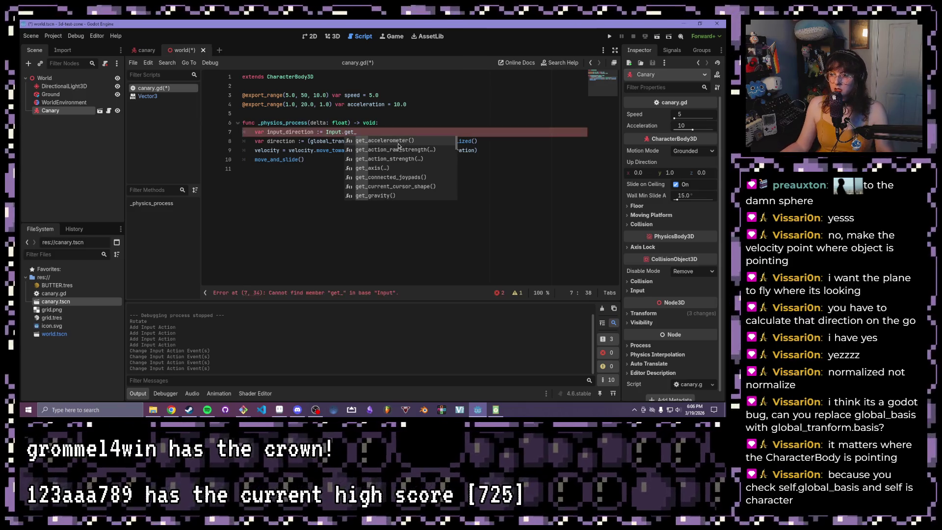
Step: Browse Input's autocomplete methods and insert get_action_strength() into line 7
scroll(397, 147, down, 1)
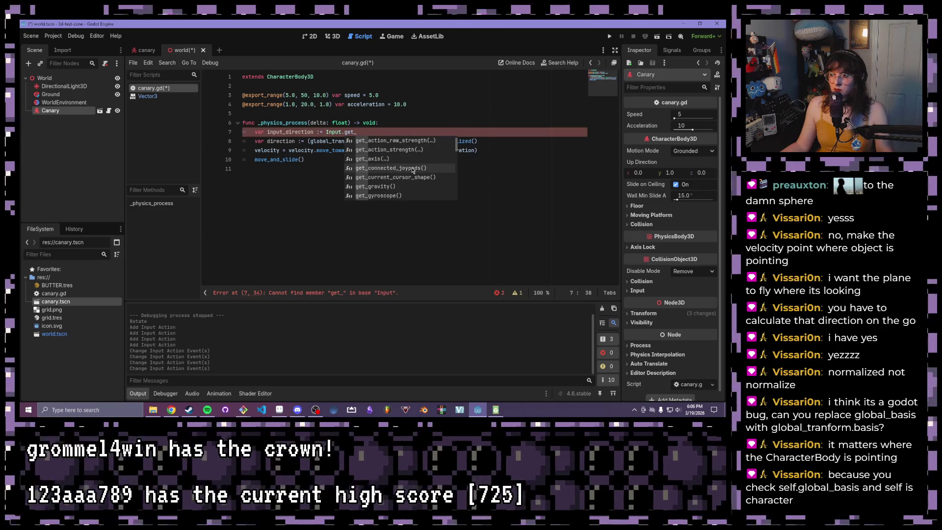
scroll(412, 170, down, 4)
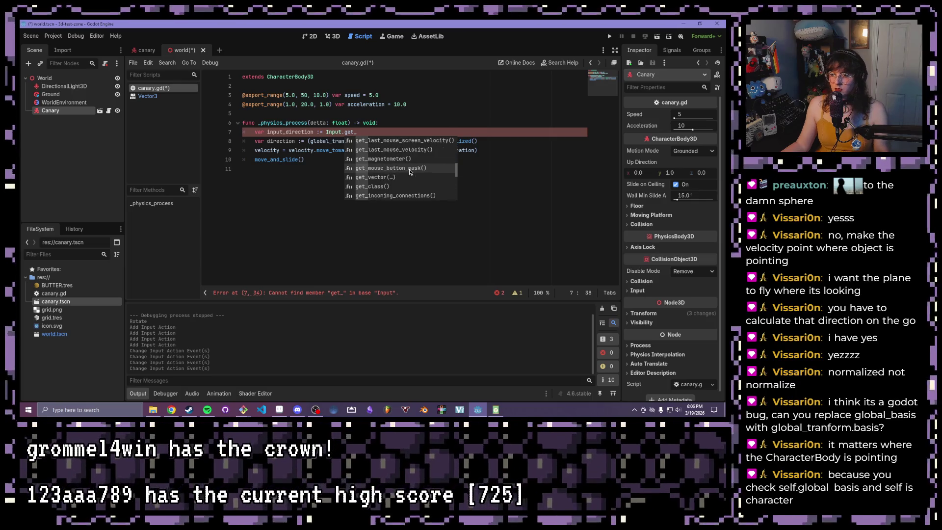
scroll(409, 169, down, 5)
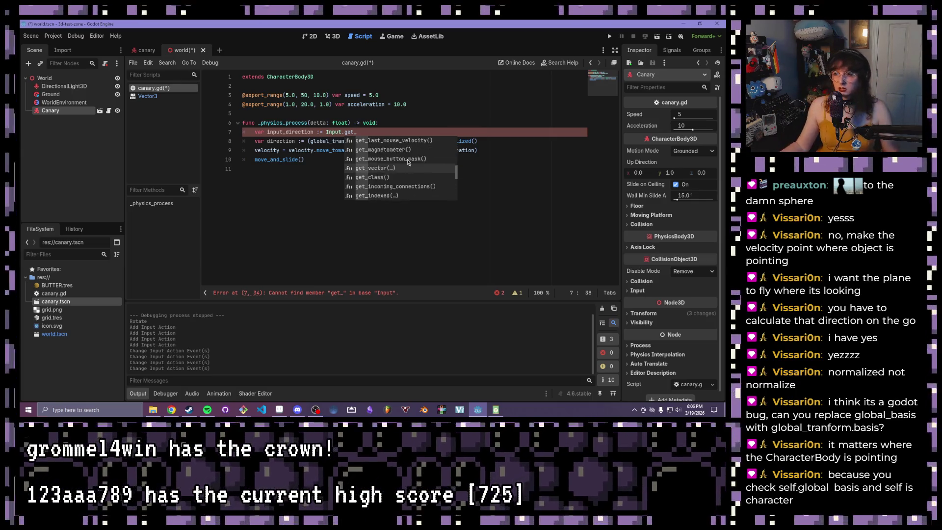
drag(357, 132, 341, 131)
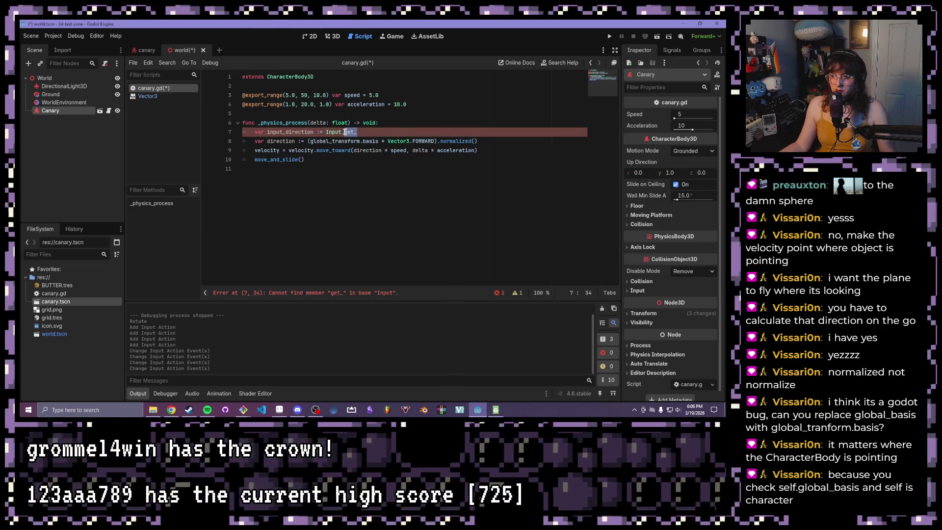
text(.)
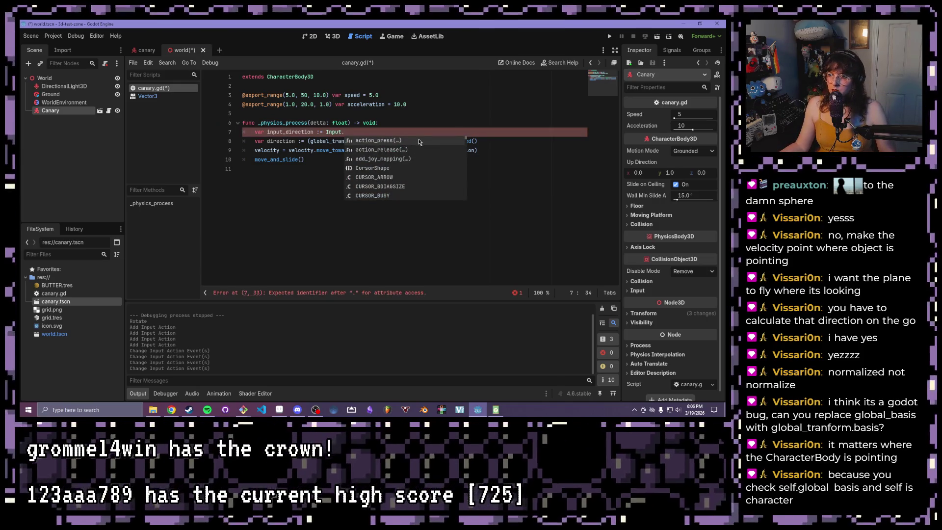
scroll(412, 156, down, 6)
scroll(416, 164, down, 3)
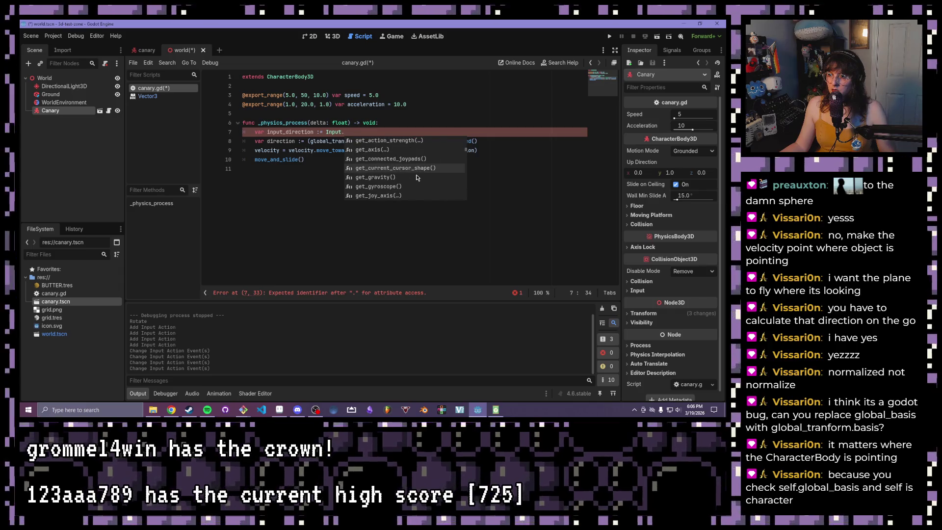
scroll(414, 174, up, 2)
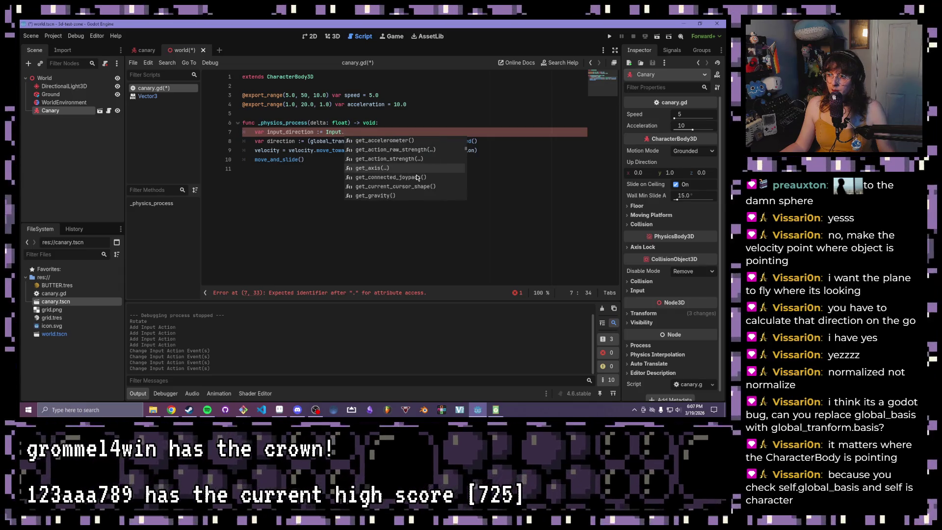
click(409, 169)
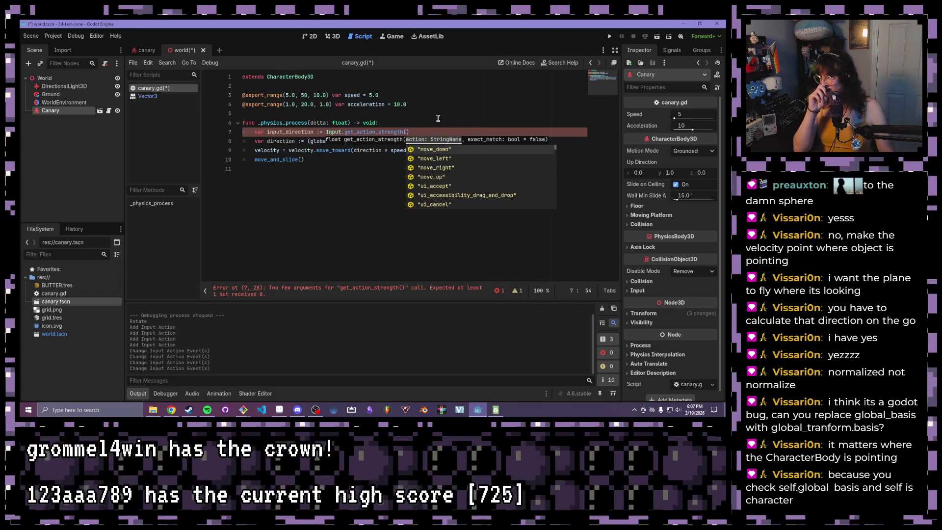
Step: Delete the get_action_strength() call, leaving Input., and browse the full autocomplete list
click(438, 118)
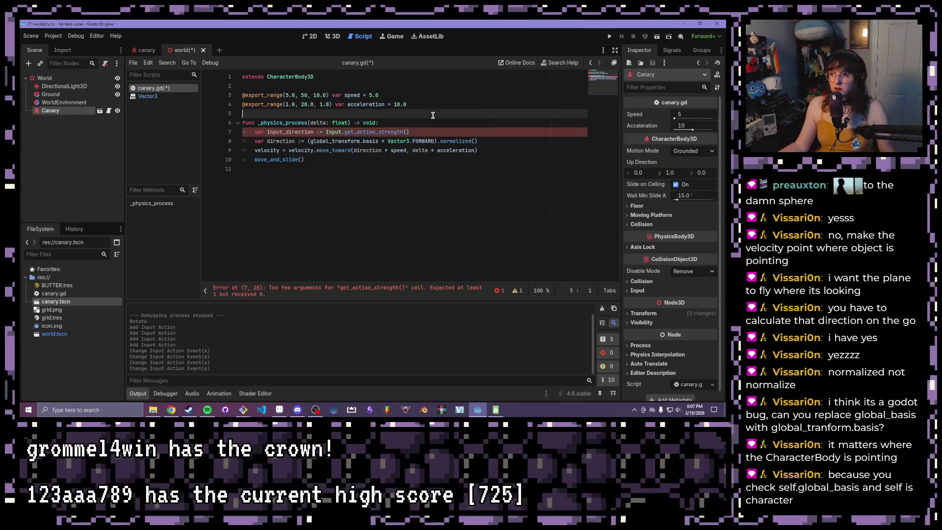
drag(409, 132, 344, 131)
key(BackSpace)
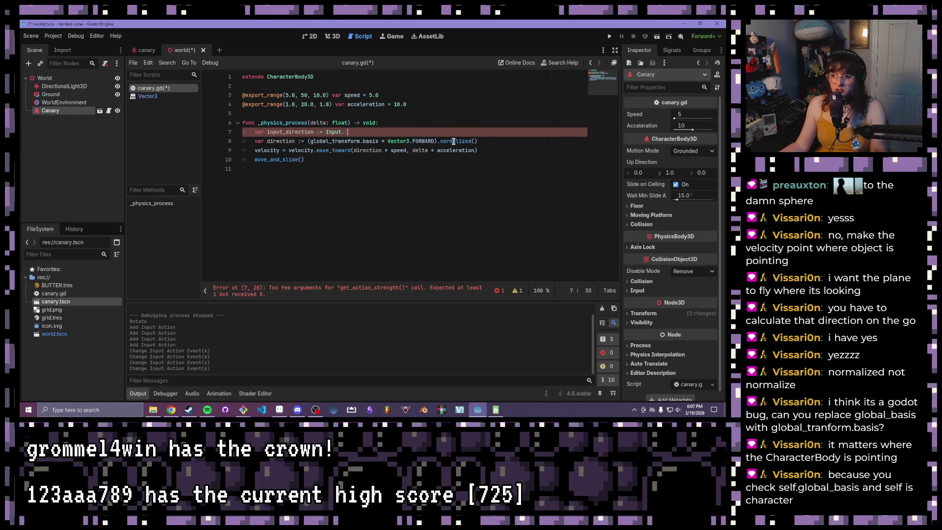
key(ctrl+space)
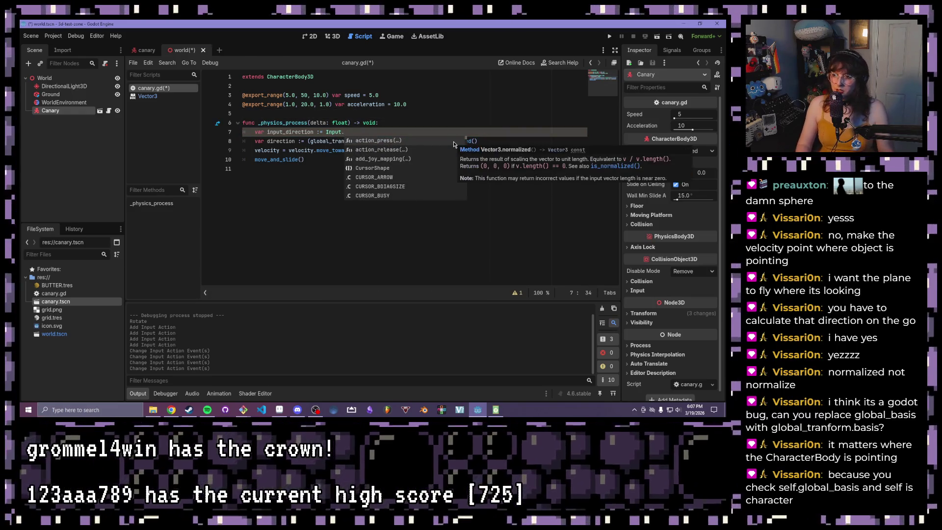
scroll(412, 162, down, 5)
scroll(412, 162, down, 5)
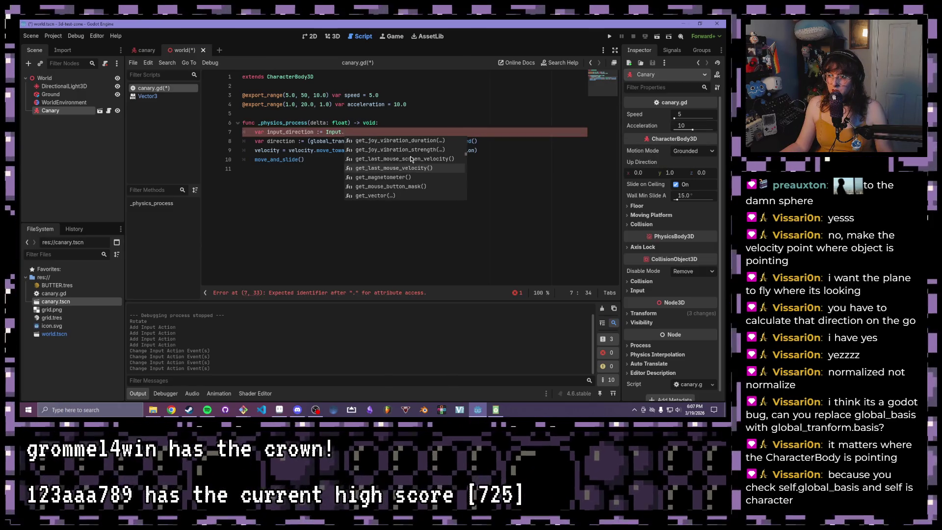
scroll(411, 158, up, 3)
scroll(411, 158, up, 1)
scroll(411, 159, up, 2)
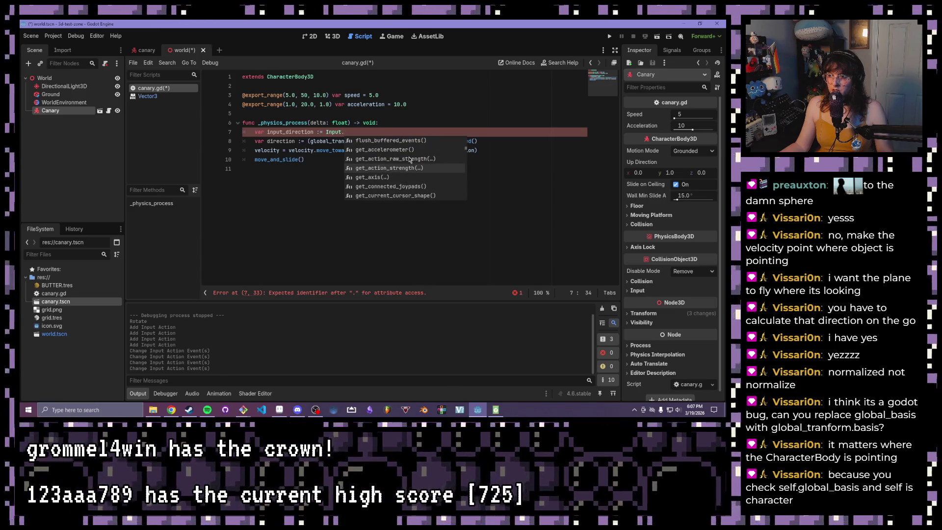
scroll(381, 156, down, 2)
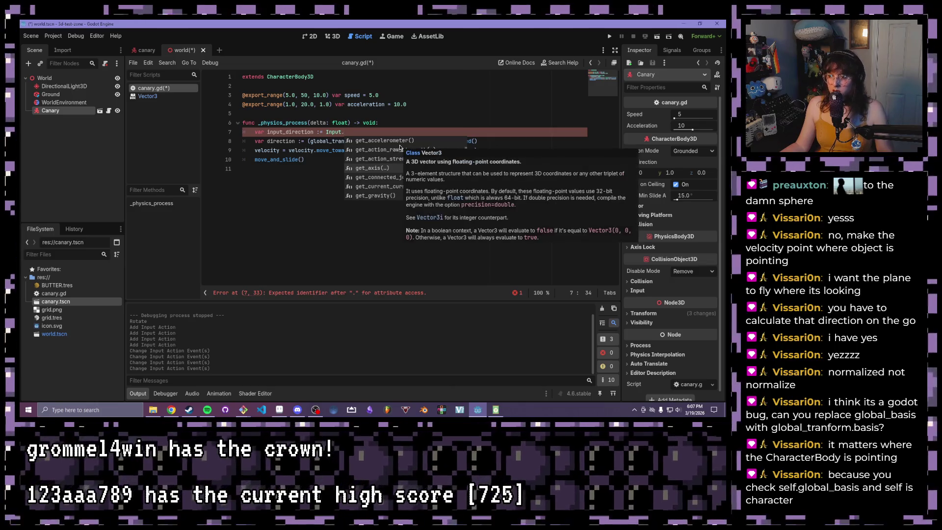
scroll(403, 161, down, 2)
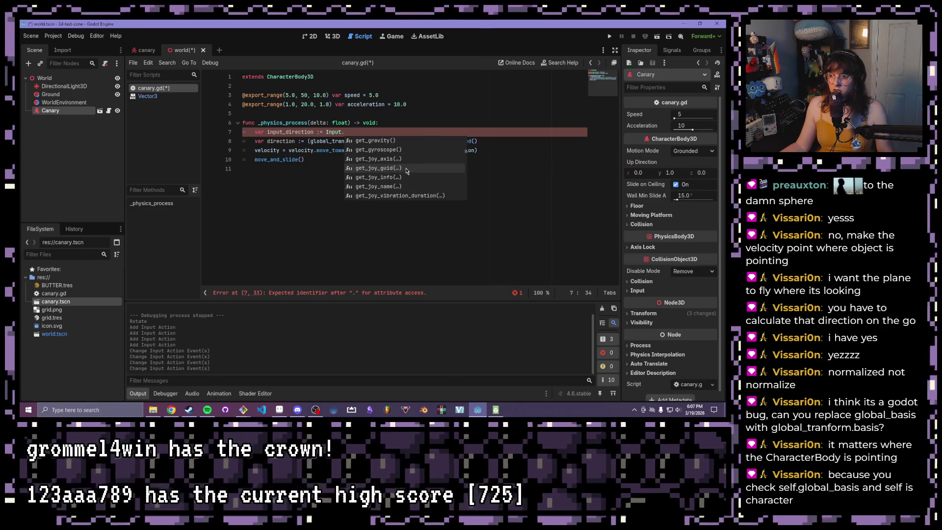
scroll(407, 173, down, 4)
scroll(406, 170, down, 1)
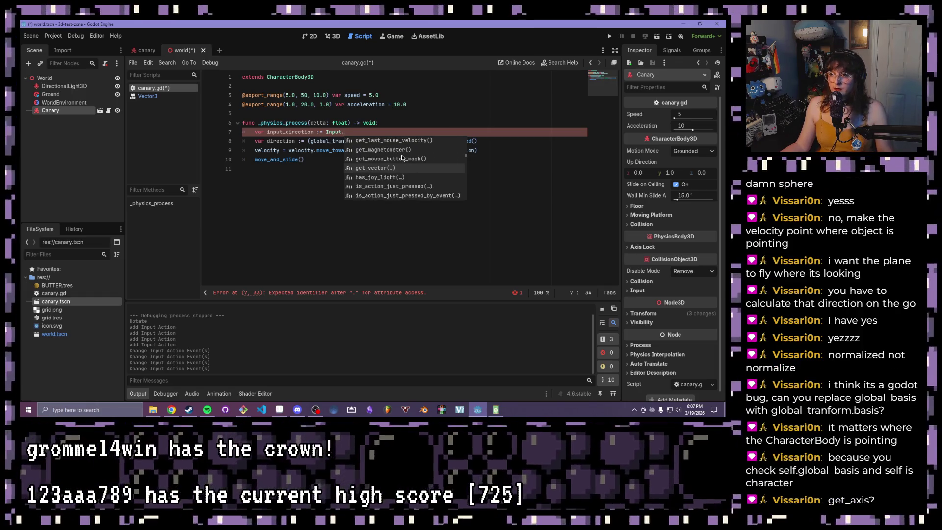
scroll(401, 157, down, 2)
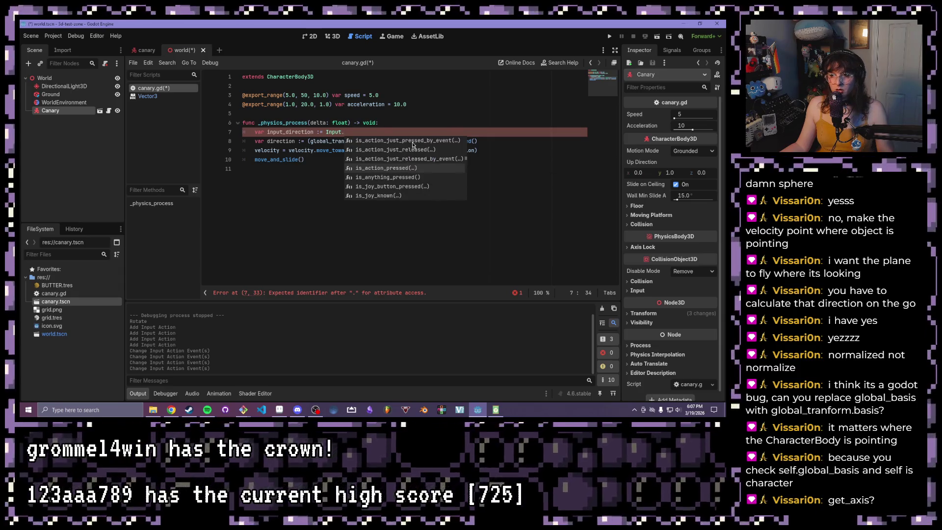
scroll(419, 150, down, 1)
scroll(420, 150, down, 5)
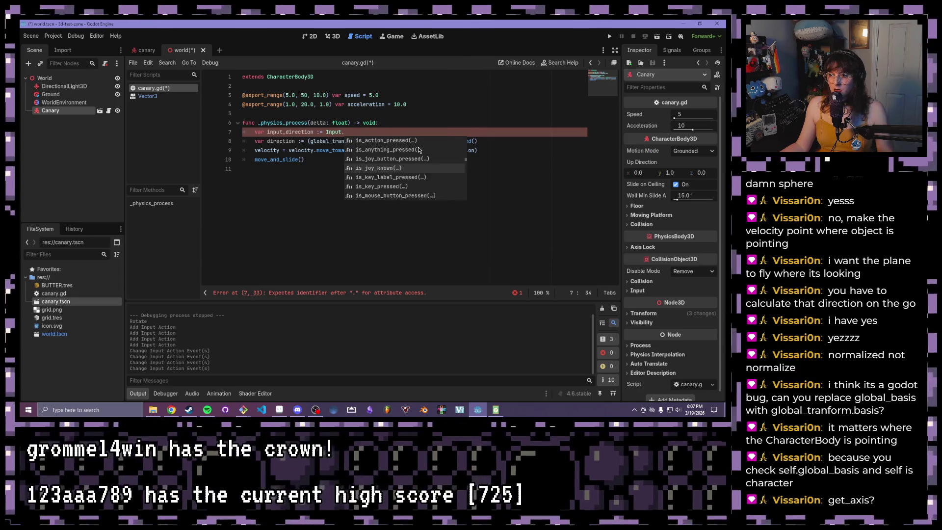
scroll(419, 149, down, 3)
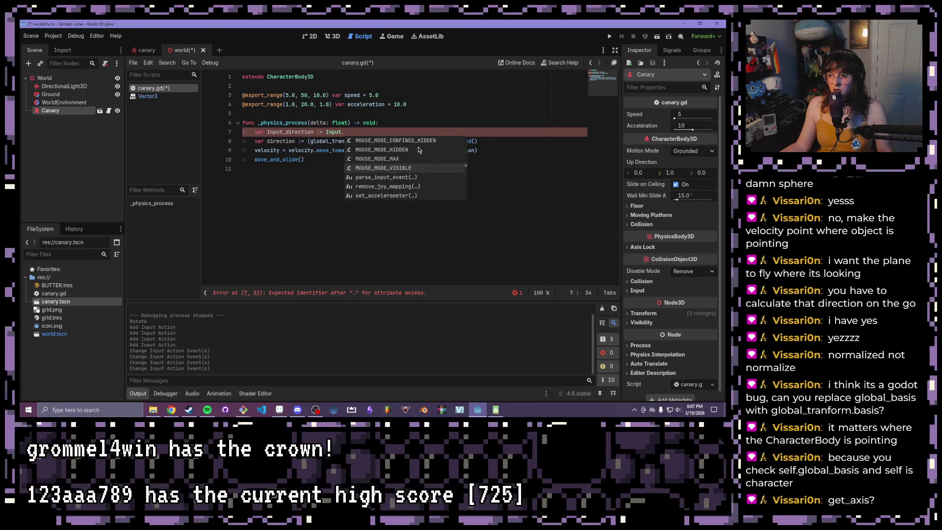
scroll(418, 150, down, 5)
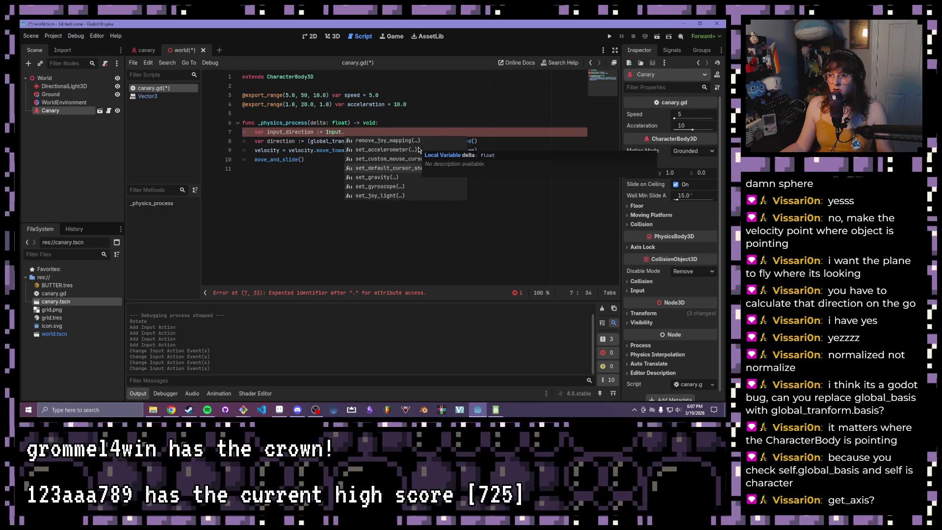
scroll(419, 149, down, 1)
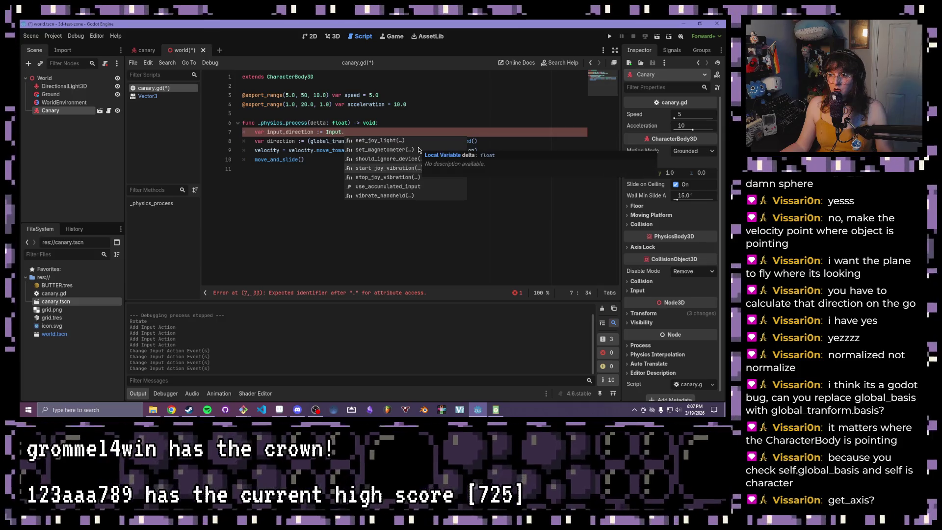
scroll(418, 149, down, 2)
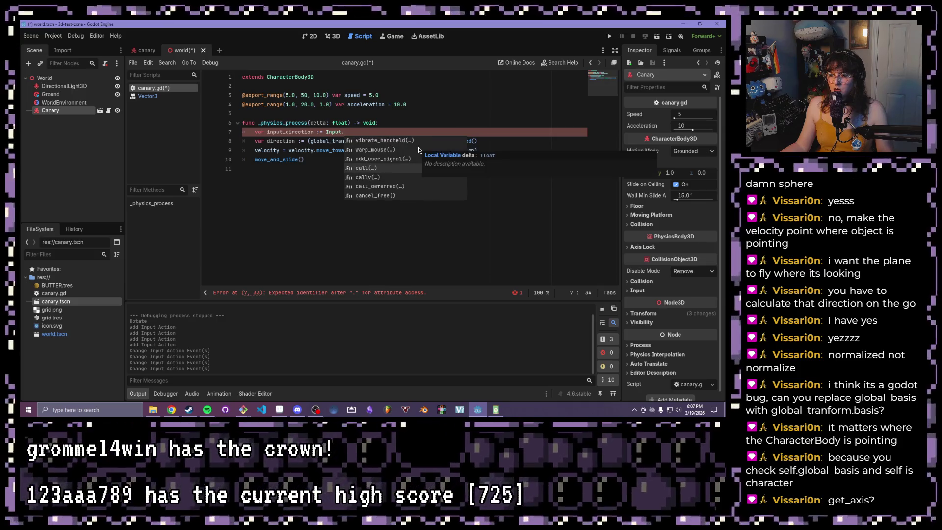
scroll(418, 149, down, 2)
scroll(418, 150, down, 6)
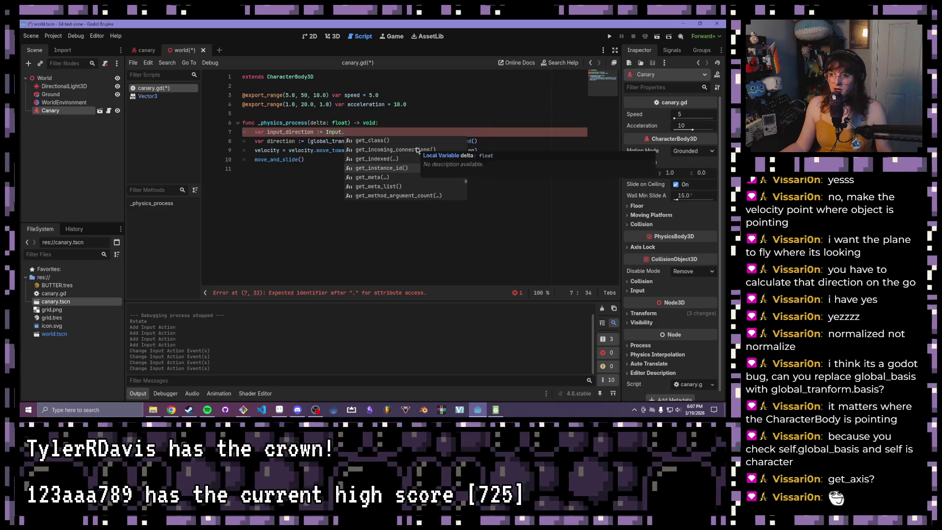
scroll(415, 150, down, 3)
scroll(415, 151, down, 6)
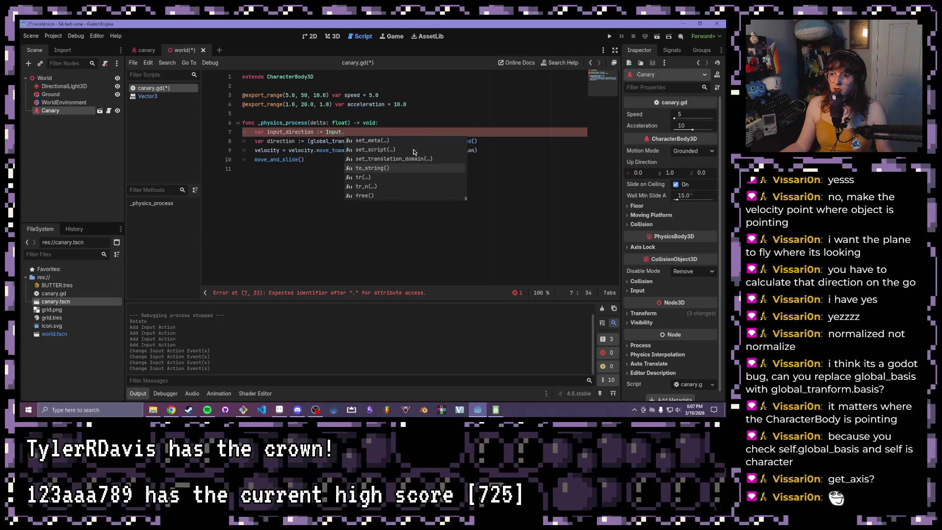
scroll(414, 151, down, 3)
Step: Type get_ after Input. to filter autocomplete to its get methods, ending at get_v
text(get_)
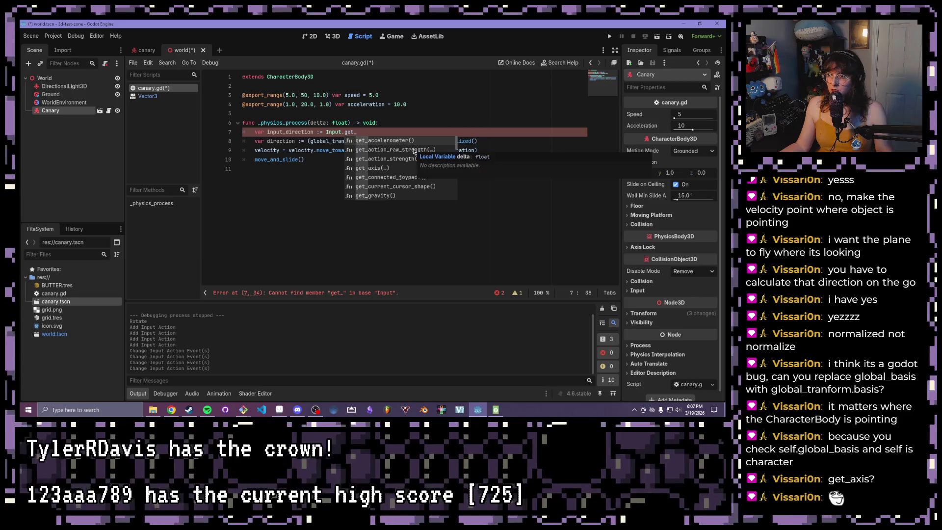
scroll(417, 160, down, 2)
scroll(417, 160, down, 1)
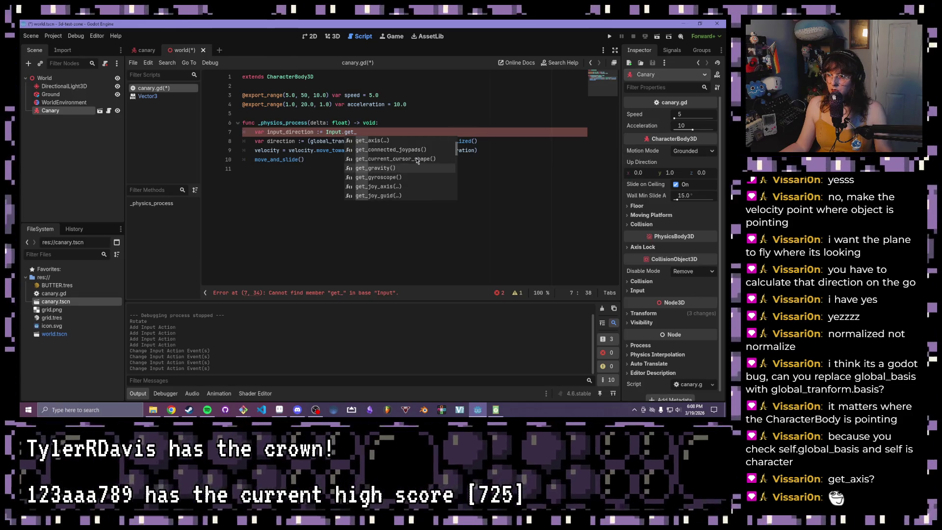
scroll(416, 160, down, 4)
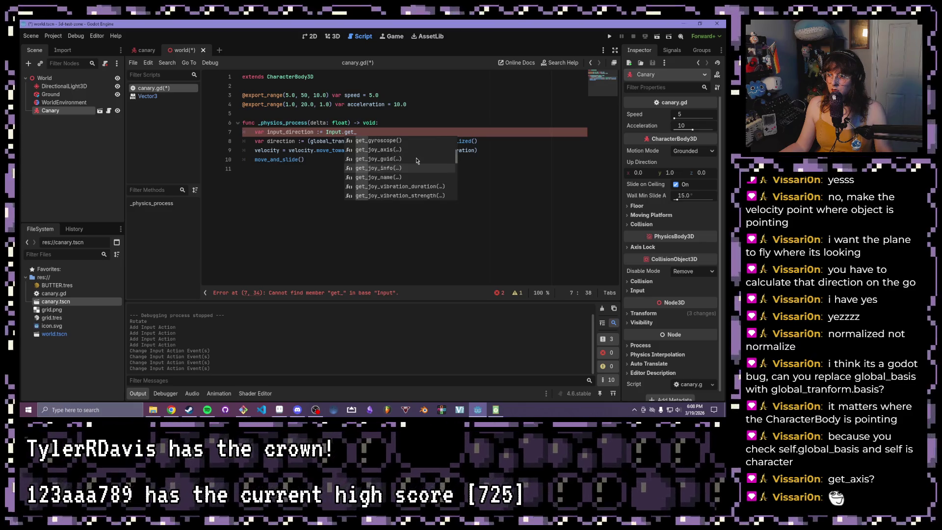
scroll(416, 160, down, 2)
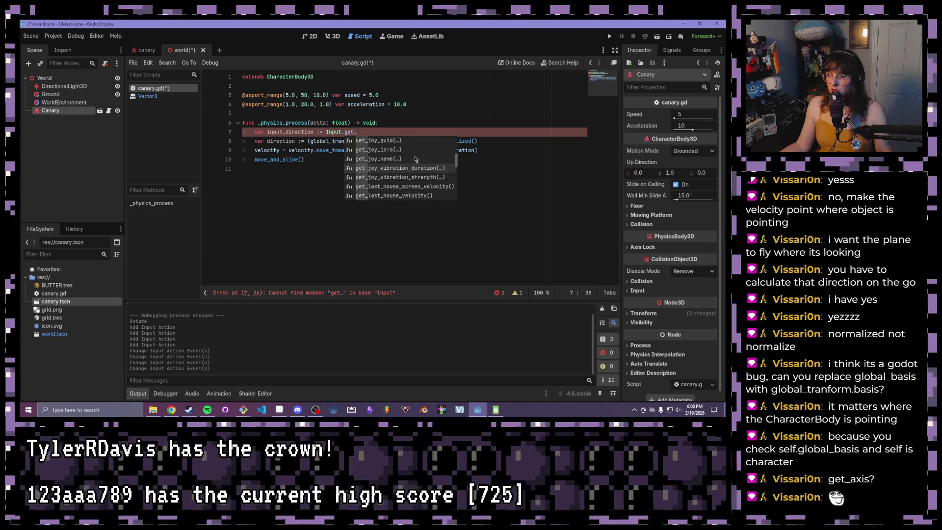
scroll(415, 159, down, 6)
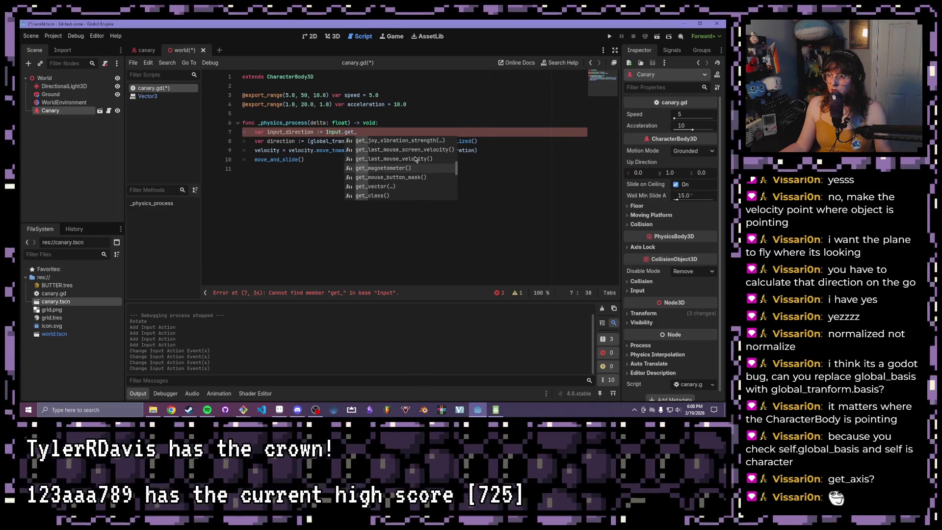
scroll(415, 159, down, 2)
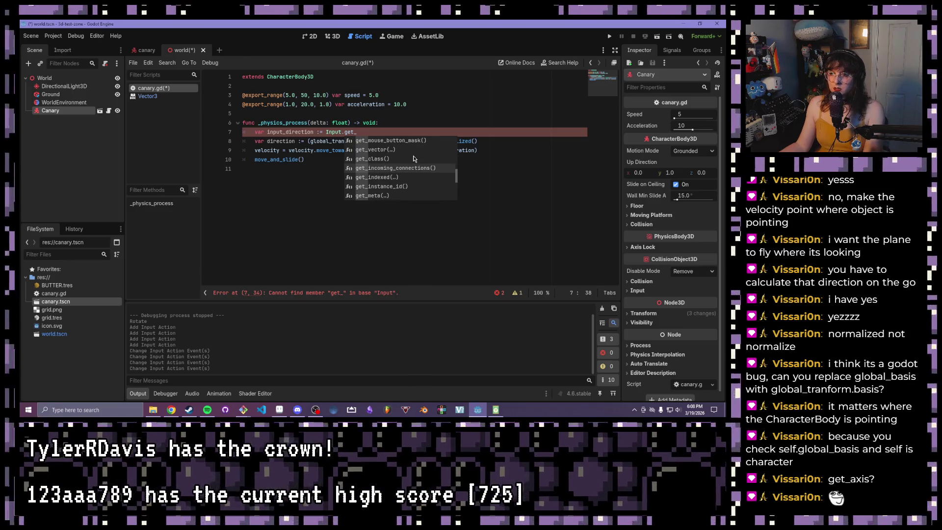
key(BackSpace)
key(BackSpace)
key(BackSpace)
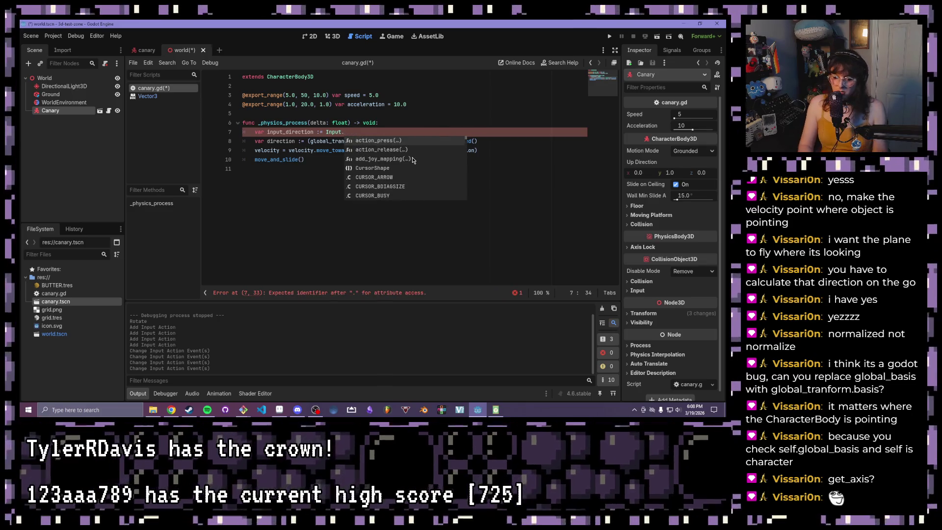
text(in)
scroll(413, 160, down, 6)
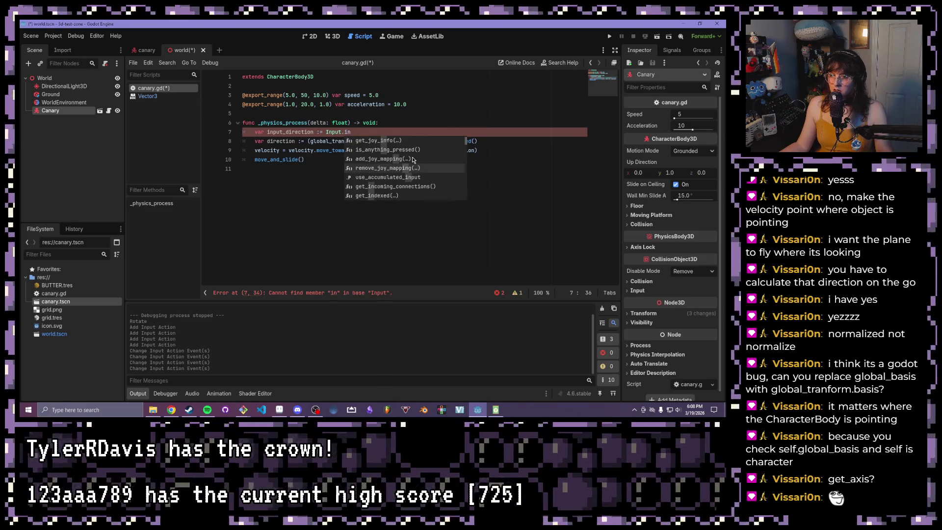
scroll(412, 162, down, 3)
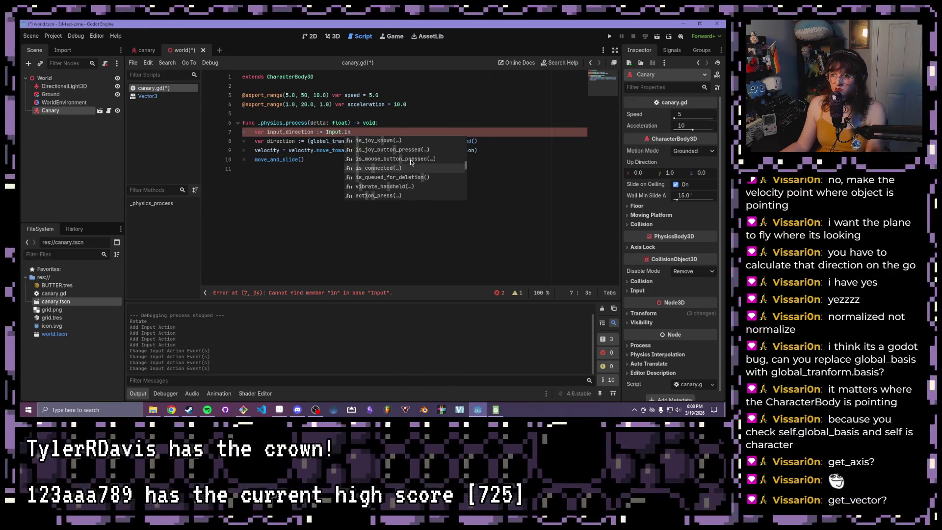
key(BackSpace)
key(BackSpace)
text(get)
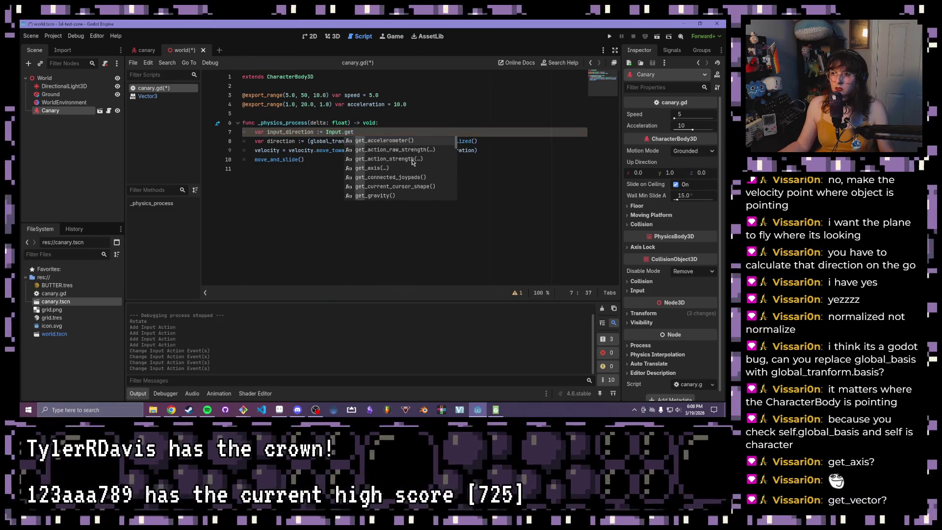
text(_v)
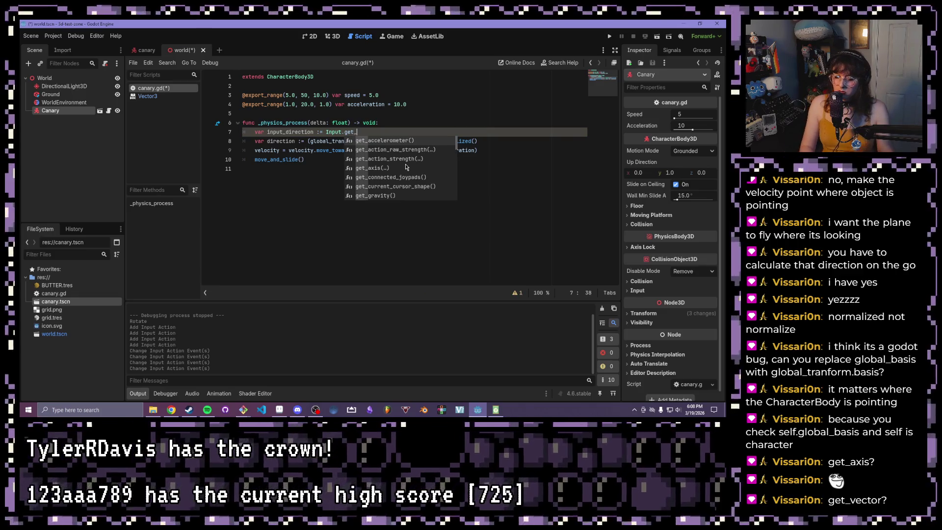
Step: Accept get_vector and enter "move_left" as its first argument
key(Return)
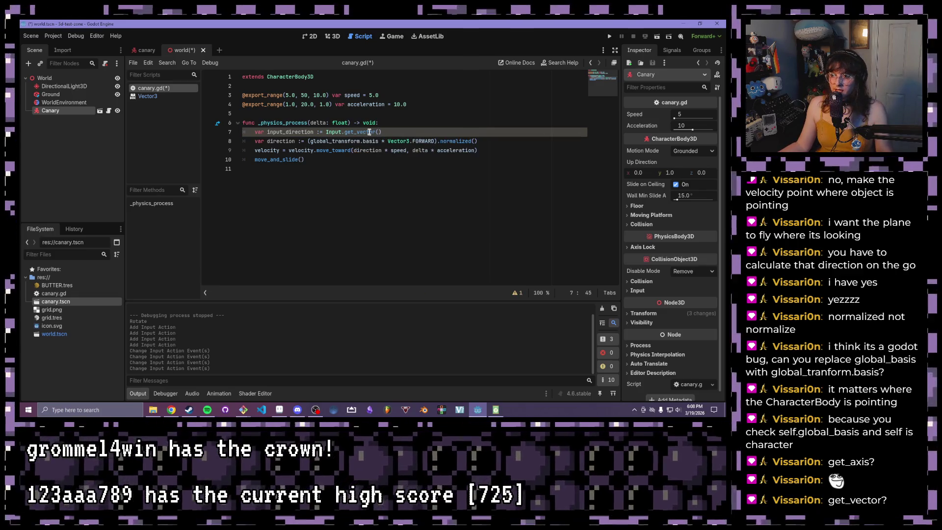
text())
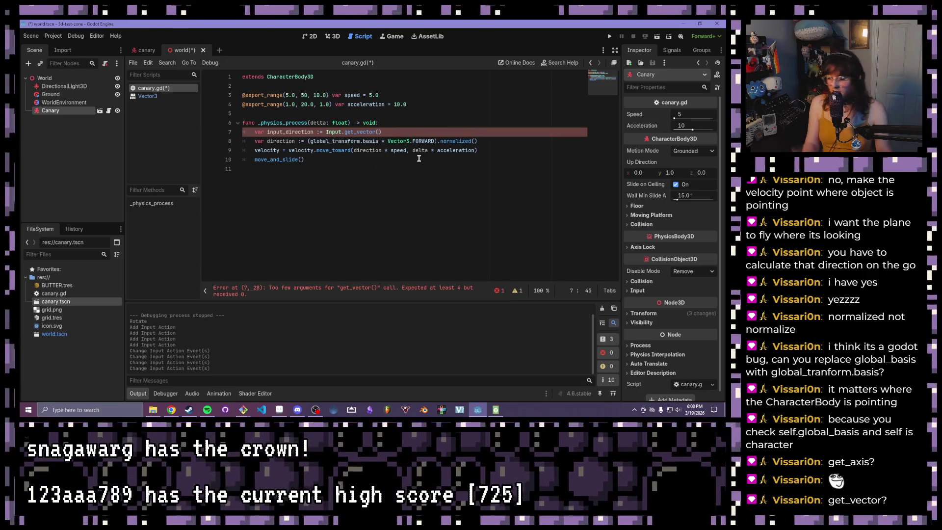
text(")
key(Down)
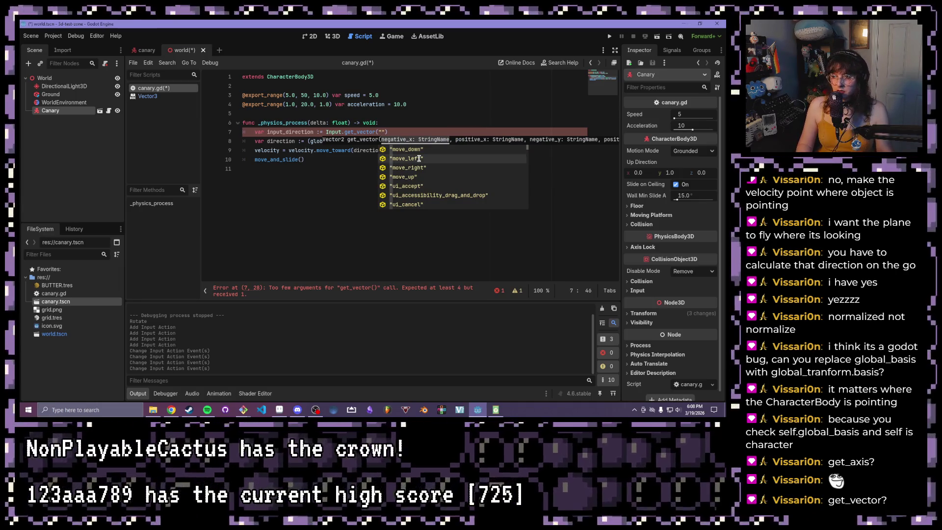
key(BackSpace)
text(move)
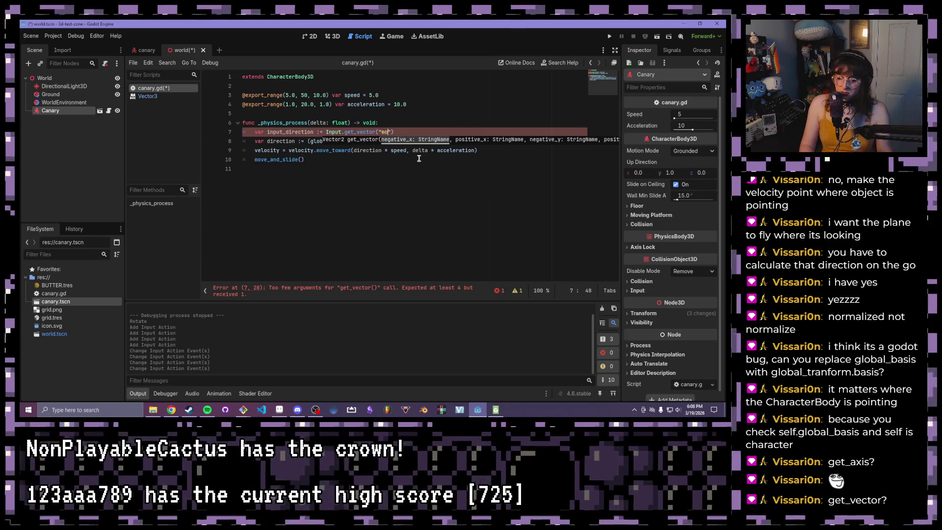
text(\)
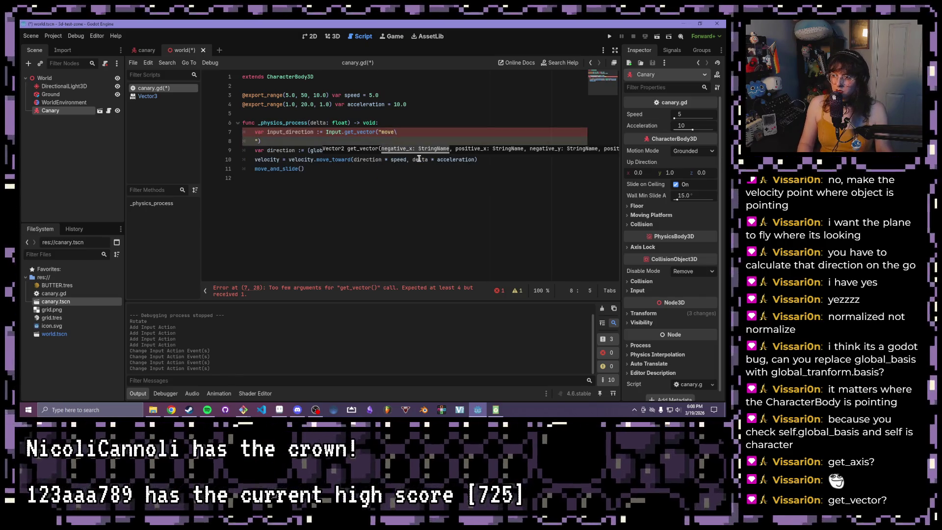
key(BackSpace)
text(_left)
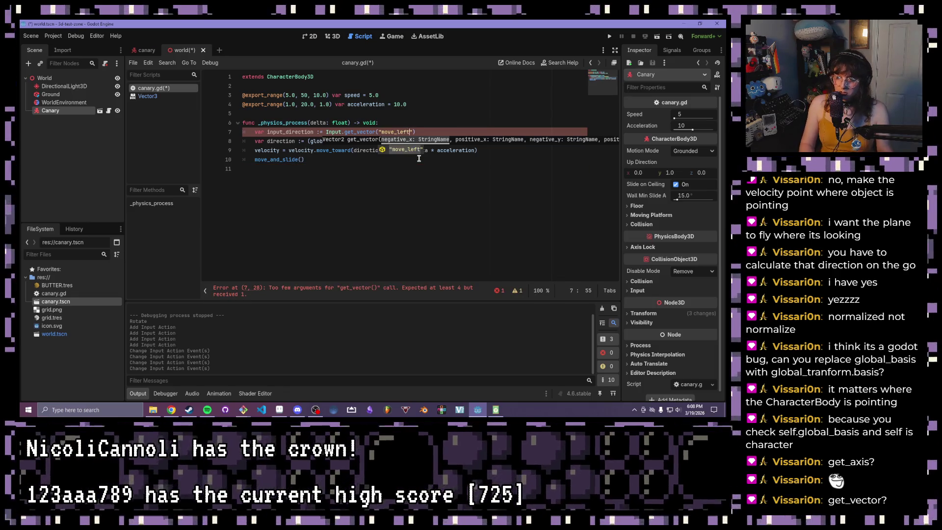
text(", )
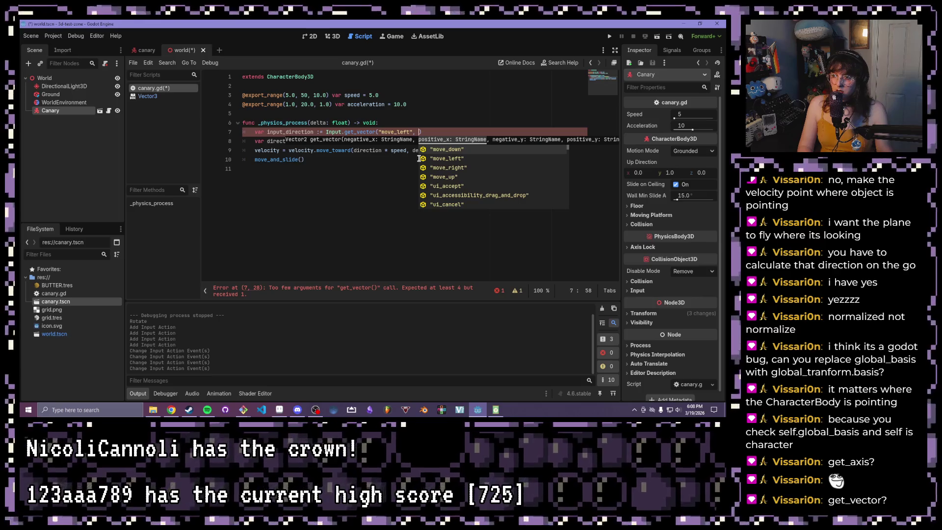
text(m)
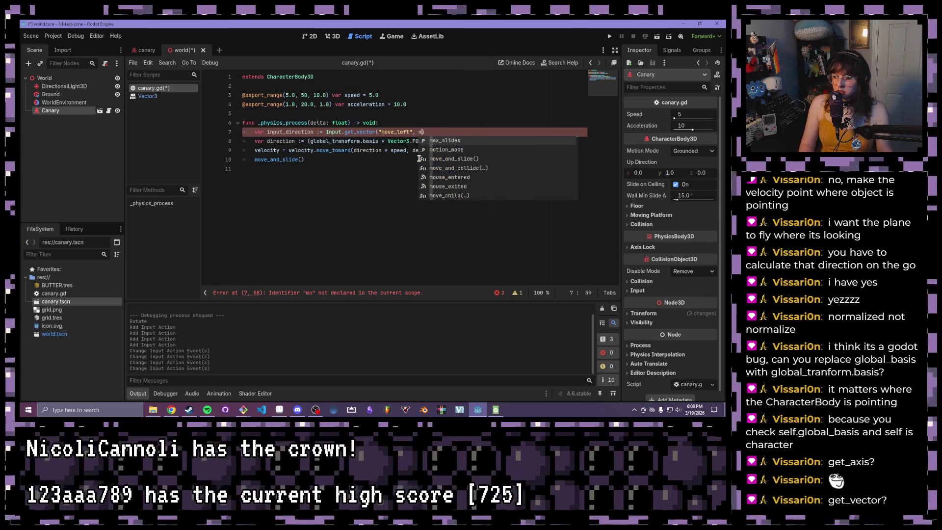
key(BackSpace)
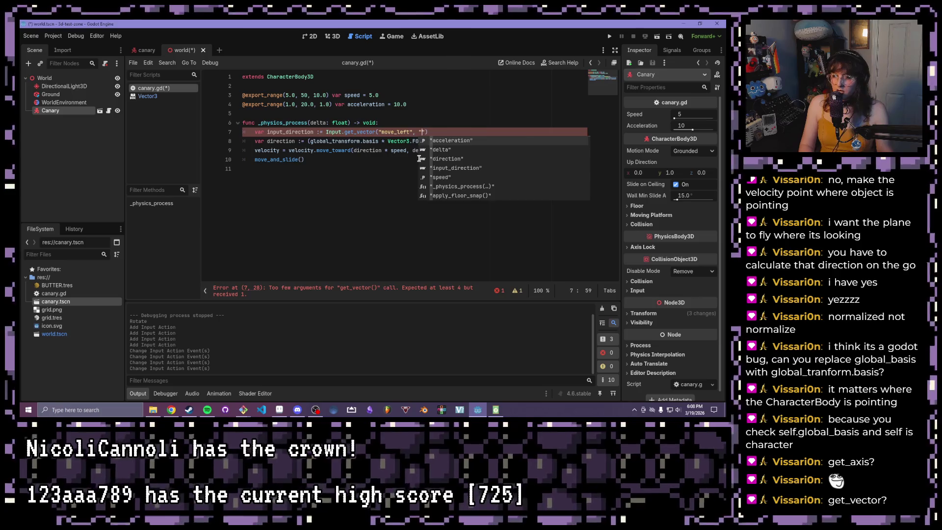
text(")
Step: Add "move_right", "move_up" and "move_down" as arguments and close the get_vector call
key(Down)
key(Down)
key(Return)
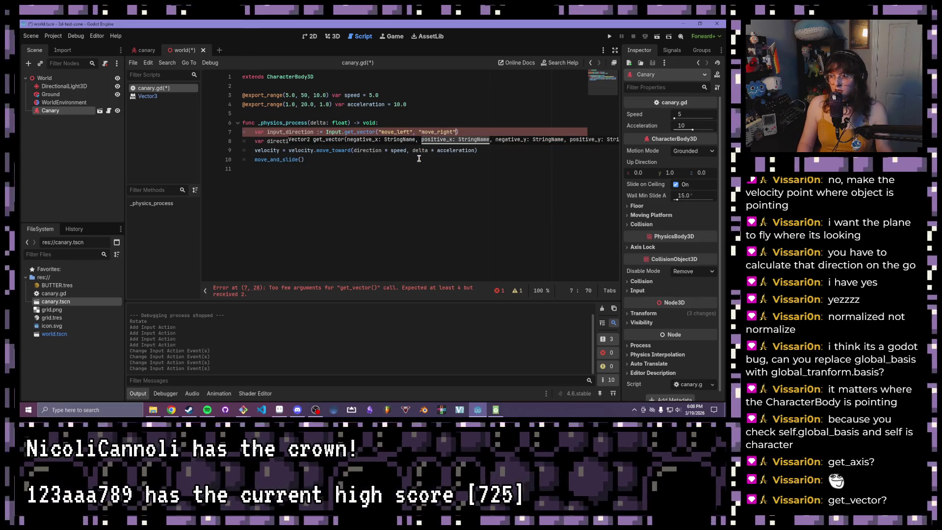
text(,)
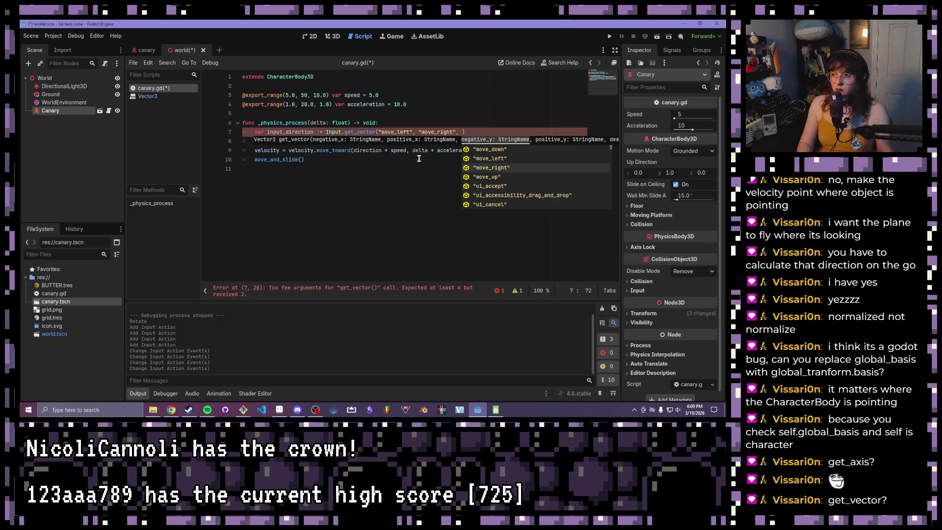
key(Down)
key(Return)
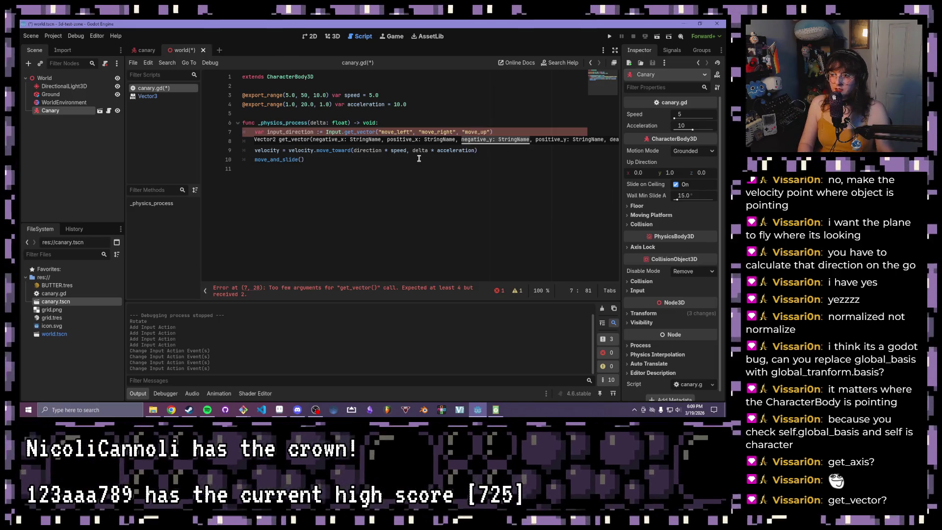
text(,)
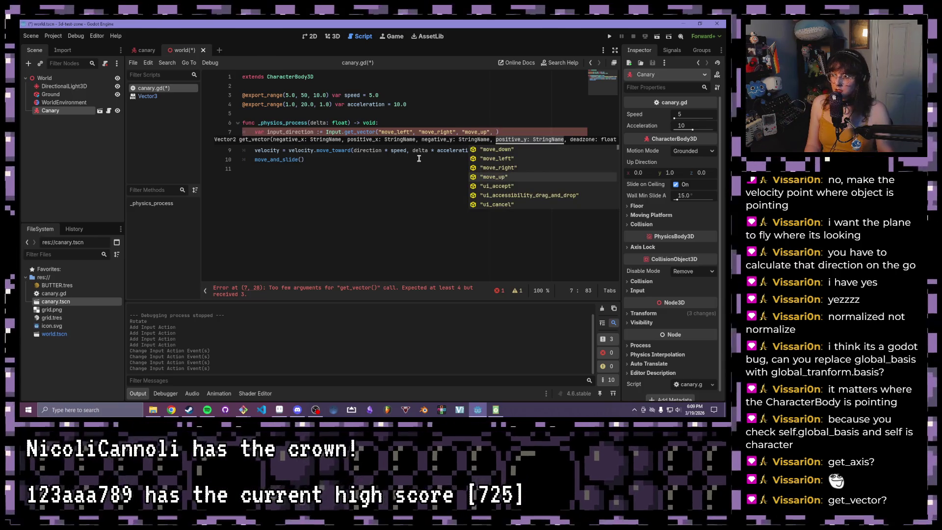
key(Up)
key(Up)
key(Up)
key(Return)
text())
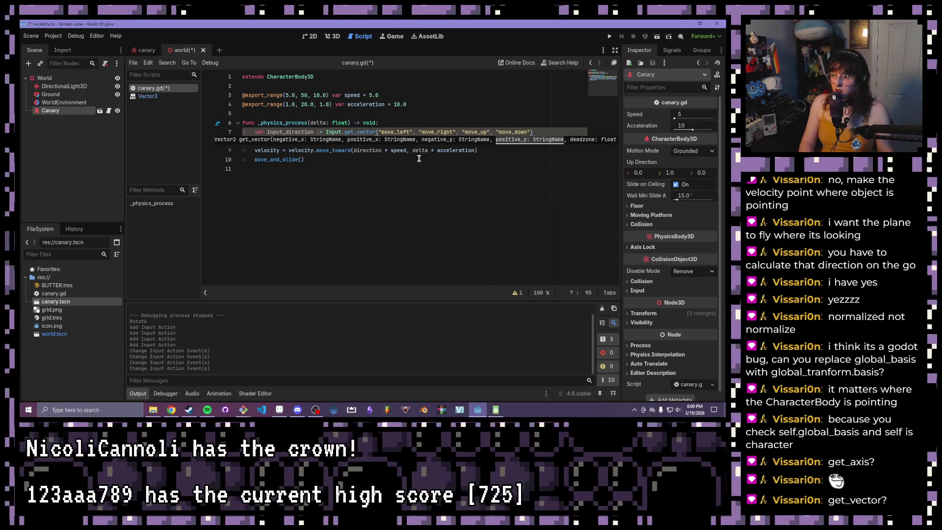
key(Return)
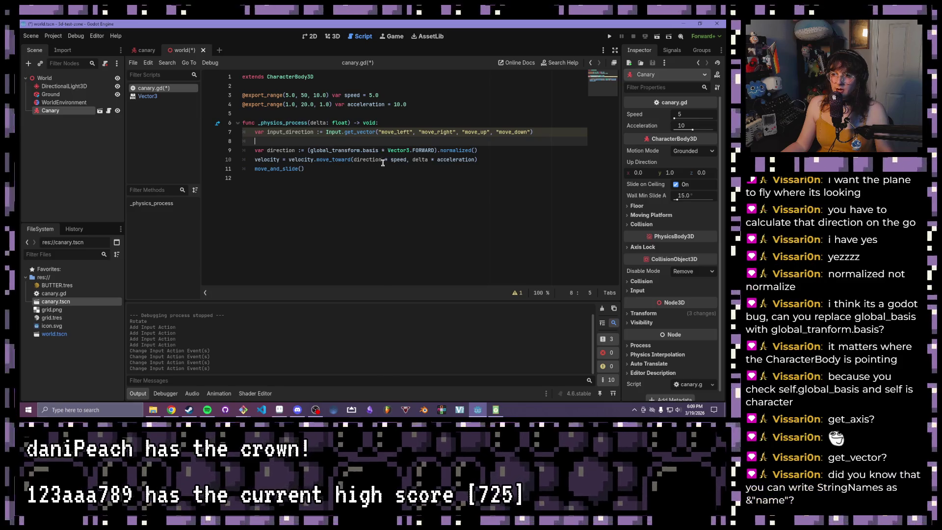
Step: Try adding & before "move_left" in get_vector, then remove it again
click(381, 161)
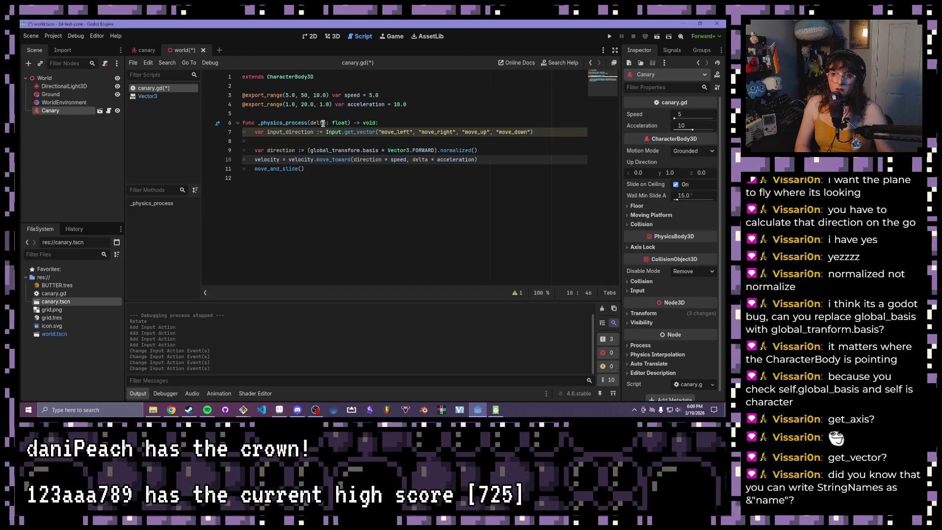
click(376, 132)
key(Right)
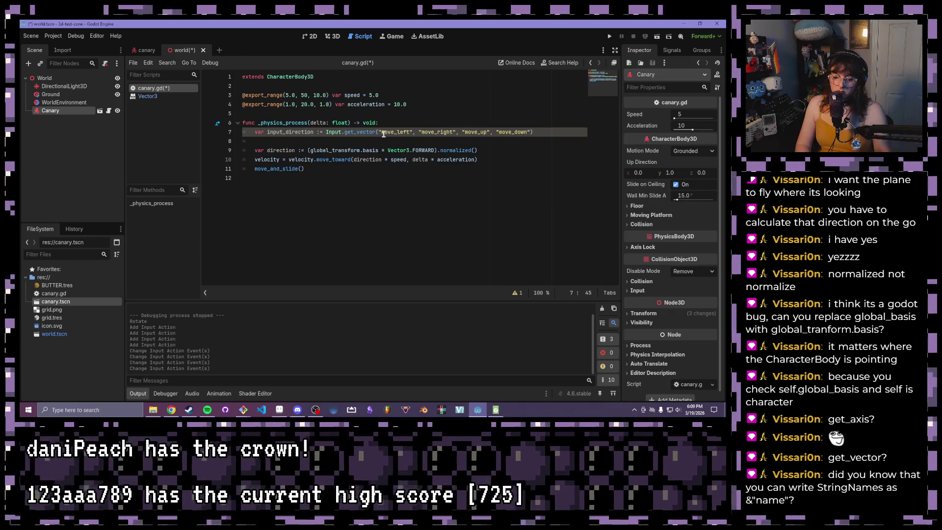
text(&)
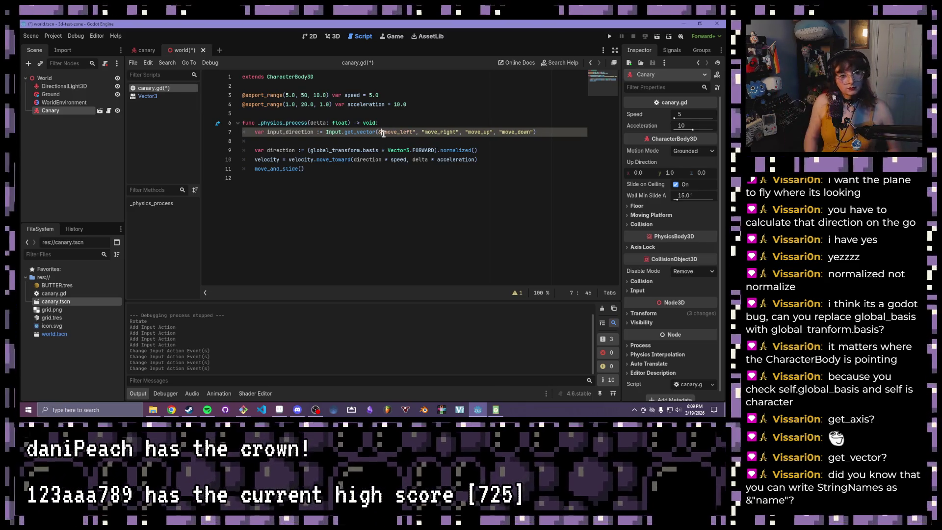
click(421, 150)
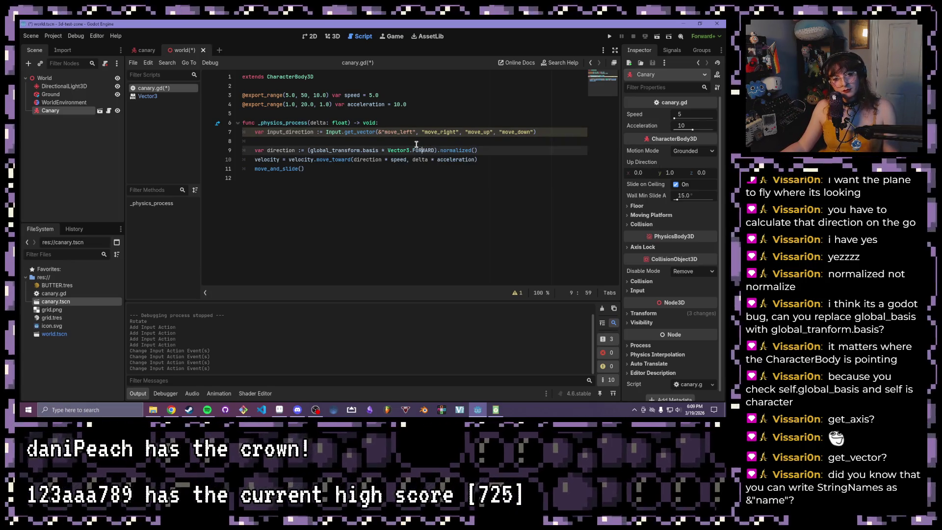
click(381, 132)
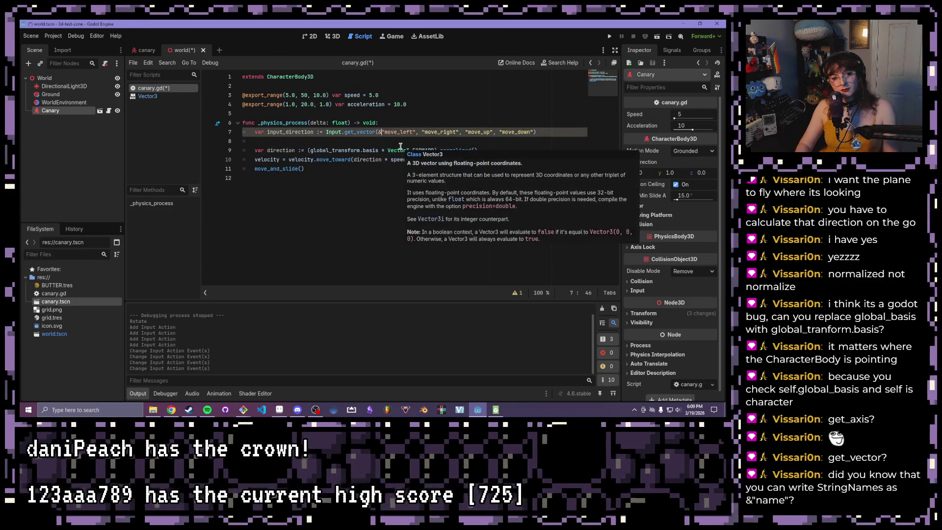
key(BackSpace)
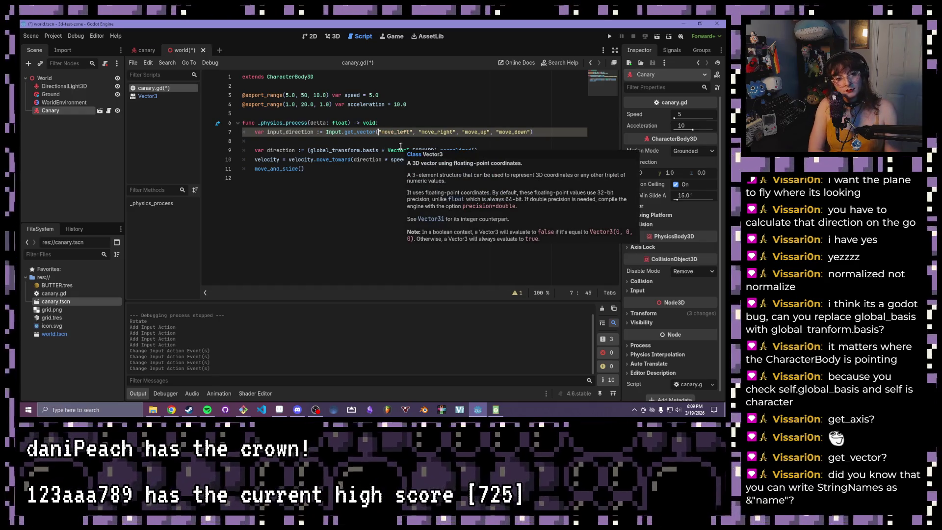
Step: Start a new line at the top of _physics_process above input_direction, typing move
click(401, 124)
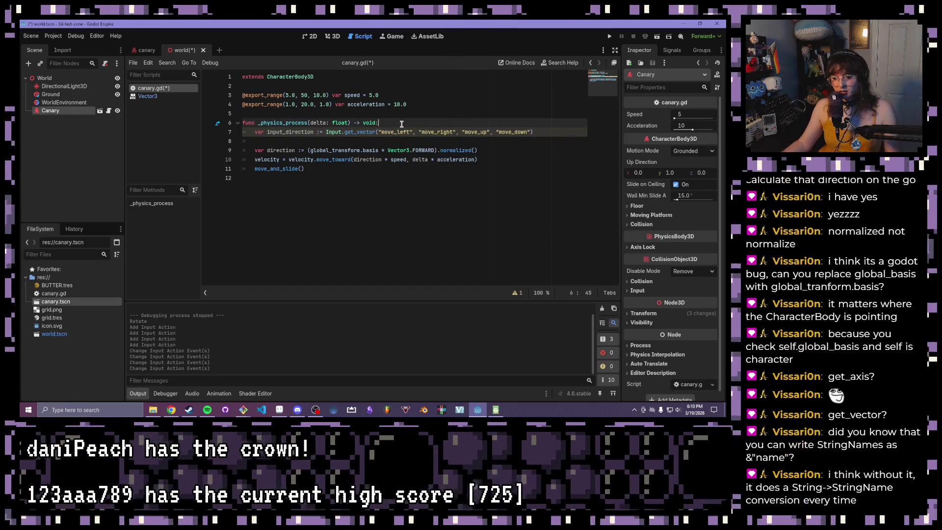
key(Return)
text(movele)
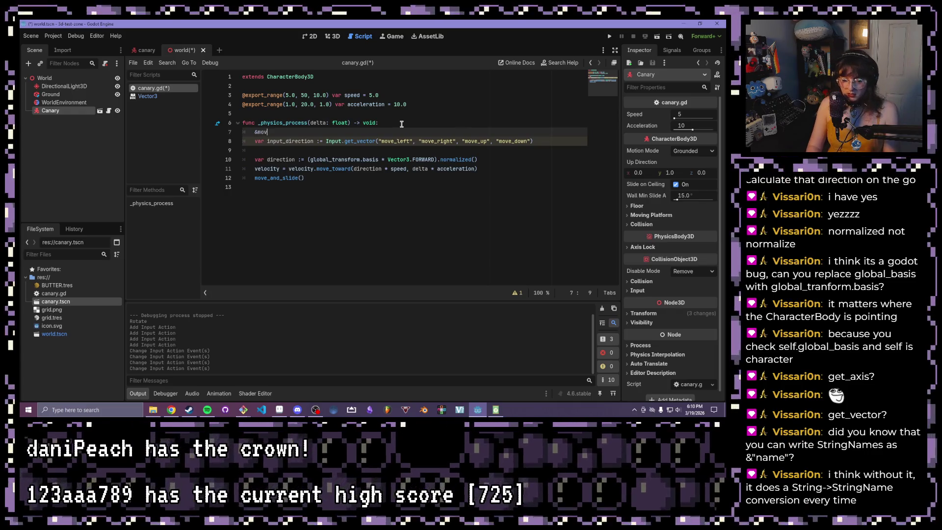
key(BackSpace)
key(BackSpace)
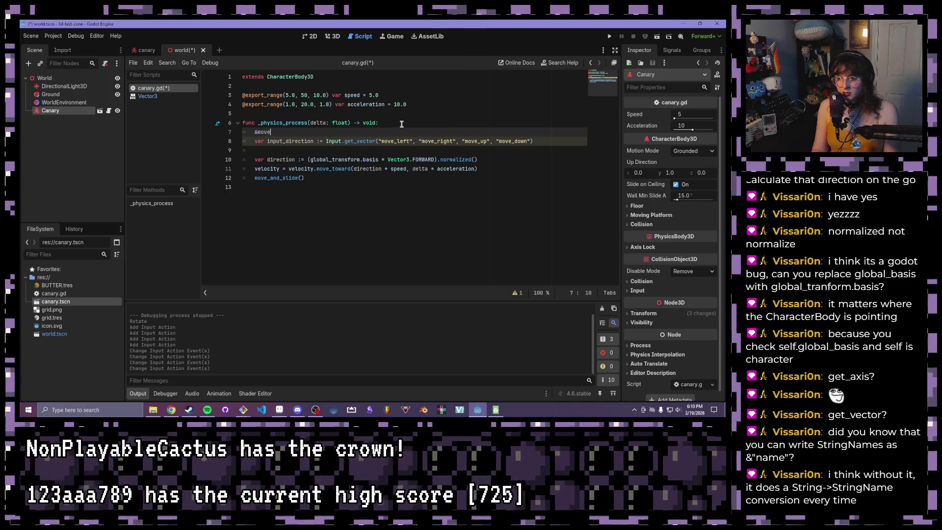
Step: Delete the stray &move_left line and put the caret on blank line 8 below input_direction
text(_left)
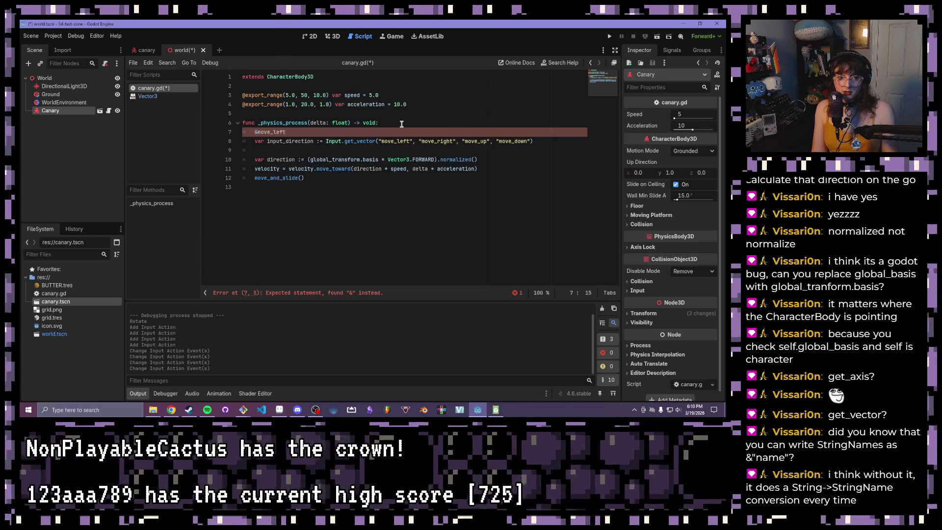
key(BackSpace)
key(BackSpace)
key(BackSpace)
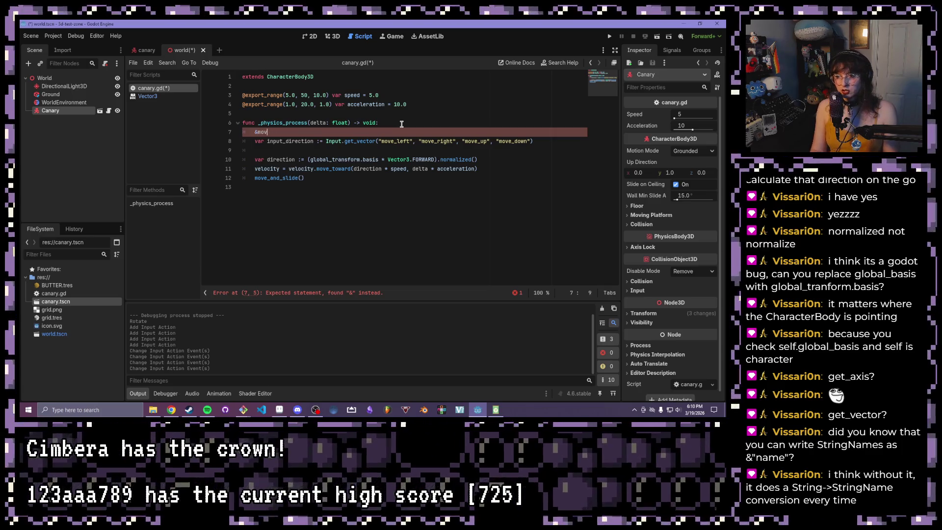
key(BackSpace)
key(BackSpace)
key(BackSpace)
key(BackSpace)
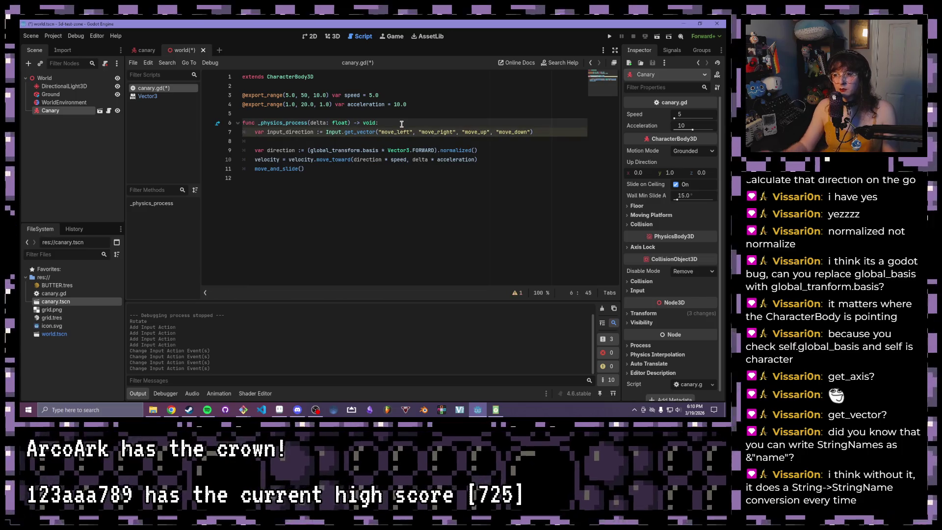
click(399, 132)
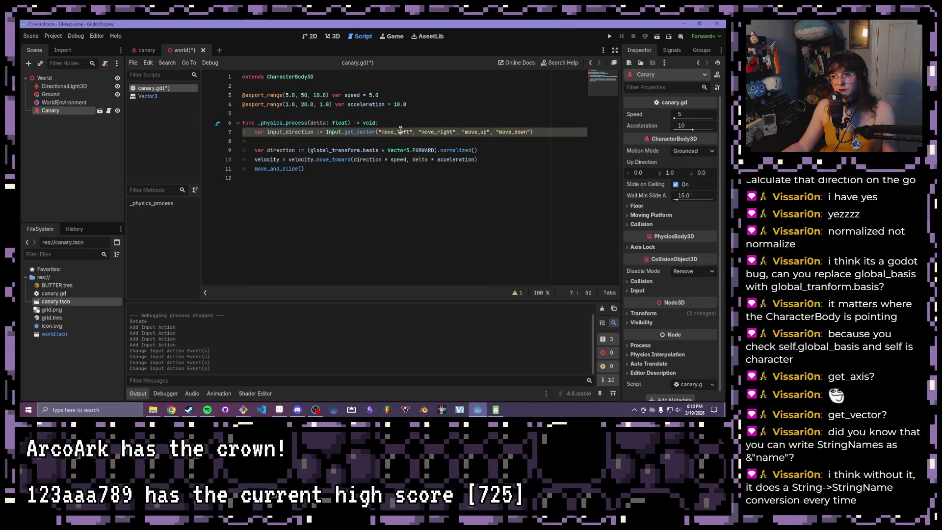
click(361, 141)
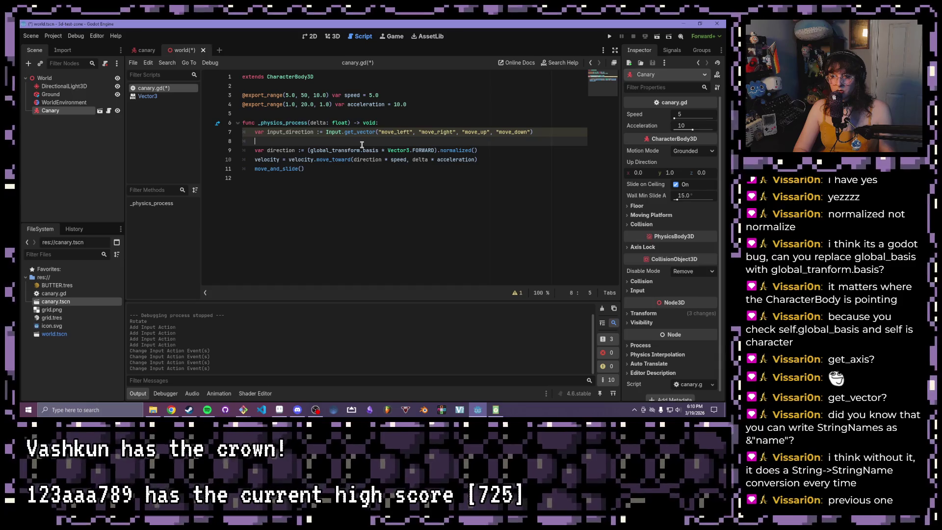
click(404, 150)
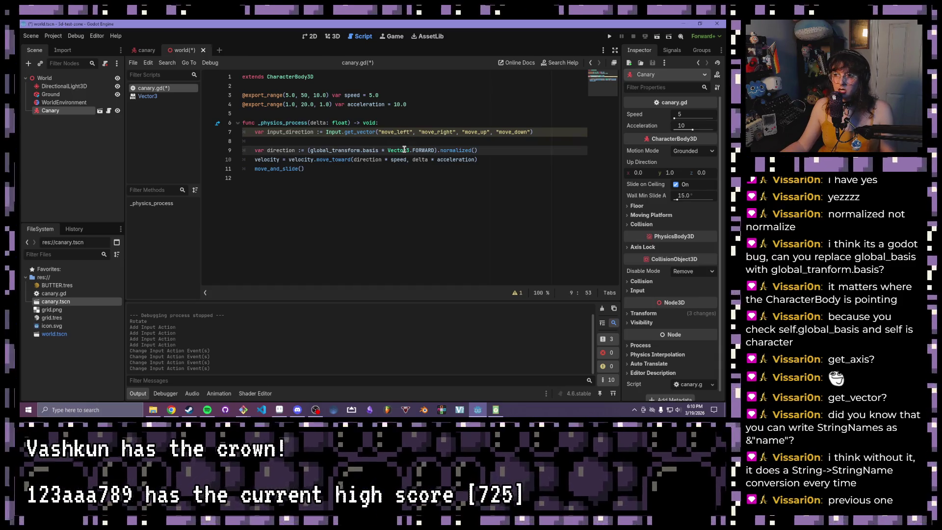
mouse_move(404, 150)
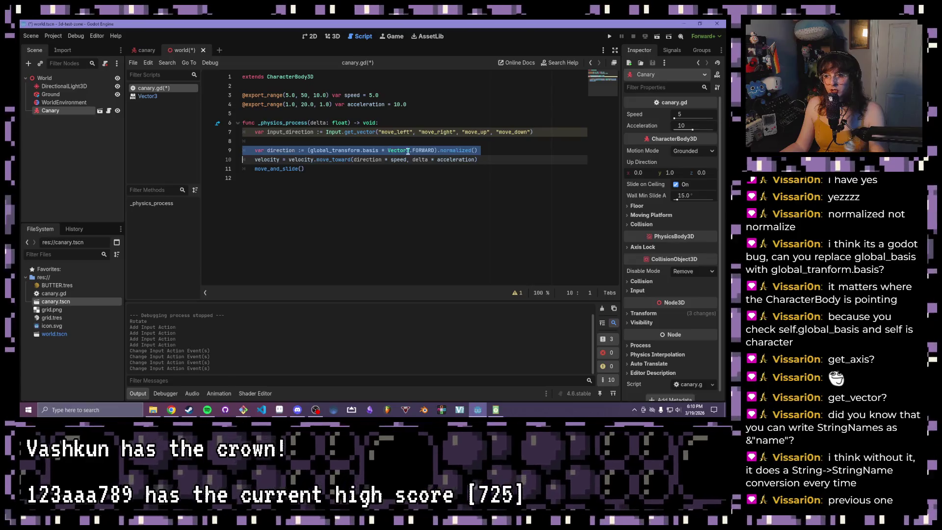
click(435, 151)
drag(435, 150, 388, 151)
mouse_move(389, 151)
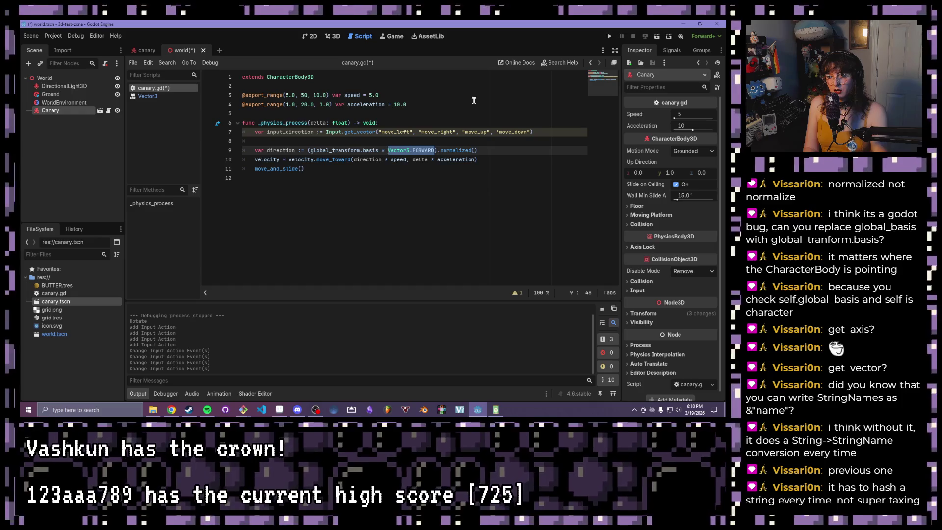
key(BackSpace)
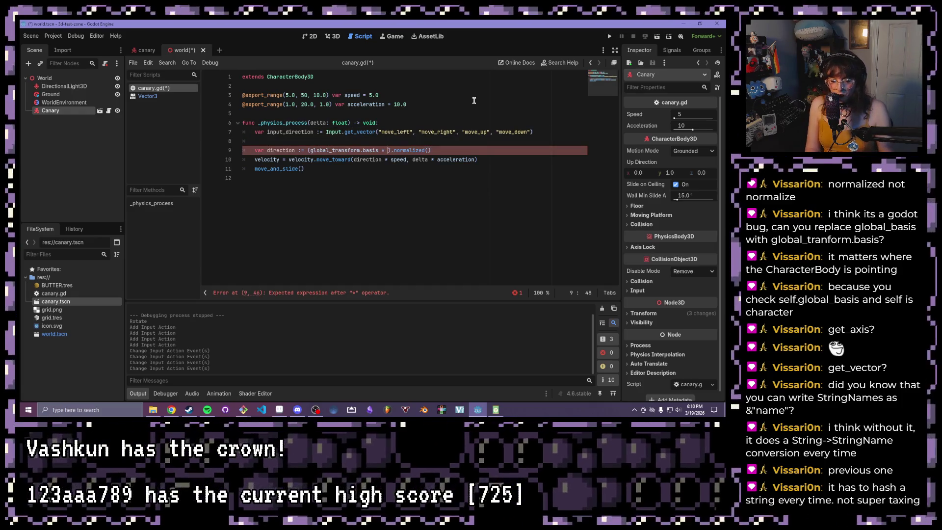
text(for)
key(BackSpace)
key(BackSpace)
key(BackSpace)
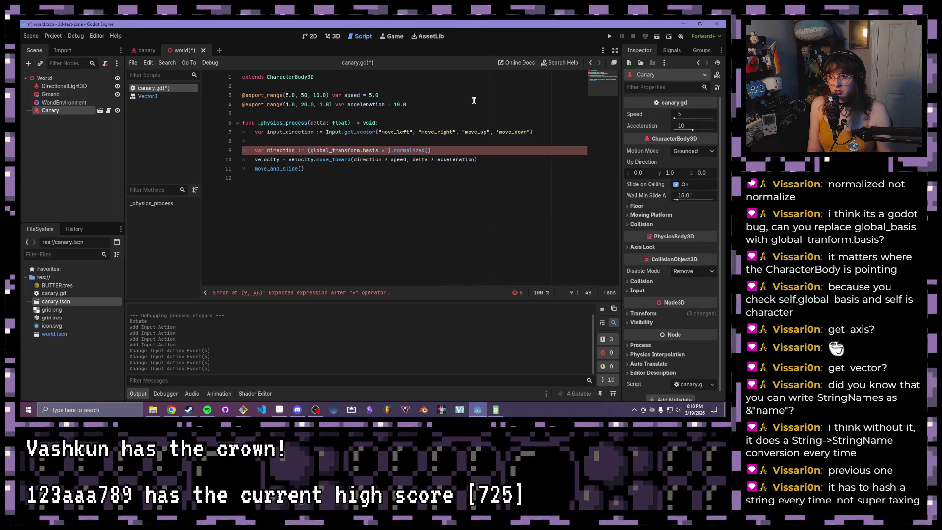
text(Vector3.FORWARD)
key(ctrl+shift+Left)
key(ctrl+shift+Left)
key(ctrl+shift+Left)
click(383, 160)
click(290, 149)
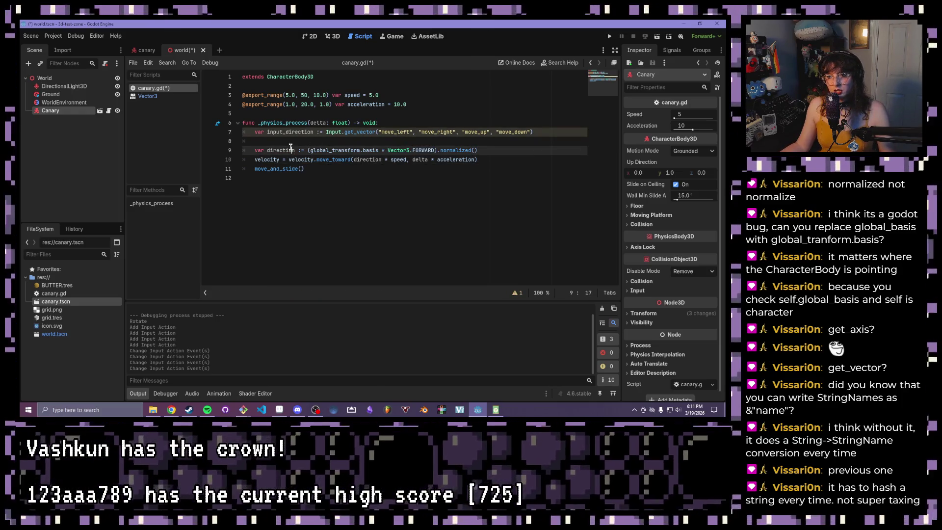
click(290, 142)
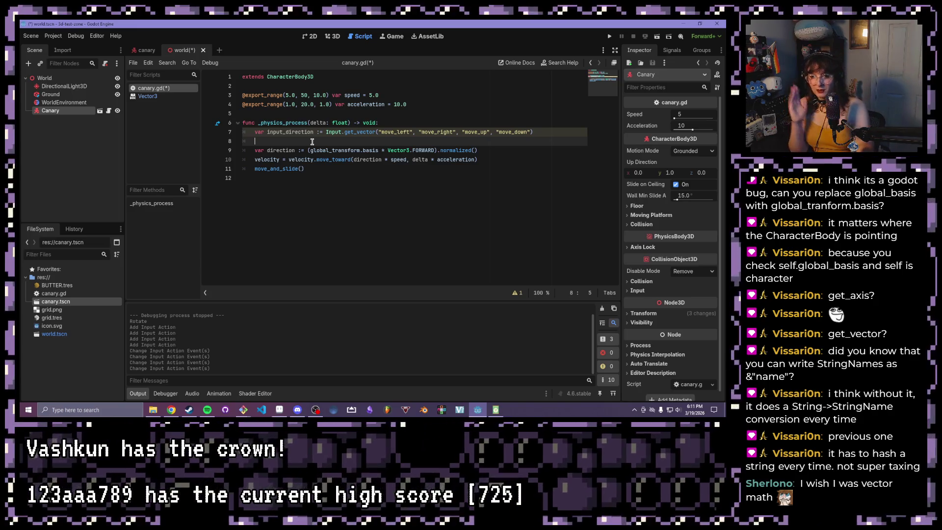
Step: Review global_transform's docs on line 9, then remove direction from line 10's move_toward call
click(316, 133)
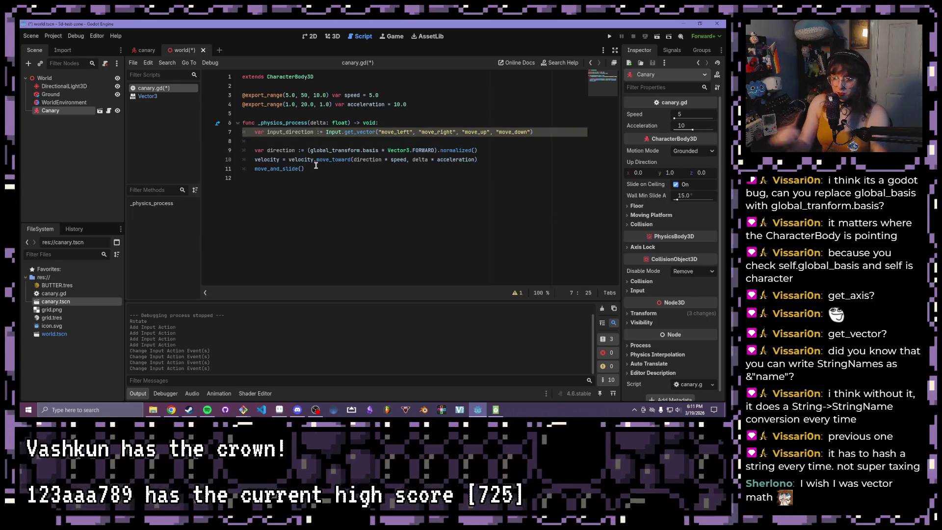
click(353, 159)
click(288, 150)
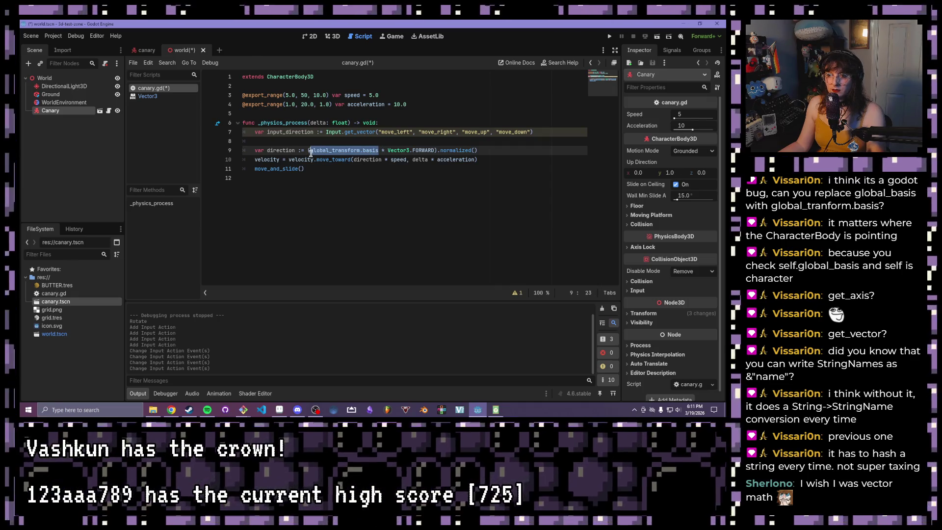
mouse_move(310, 154)
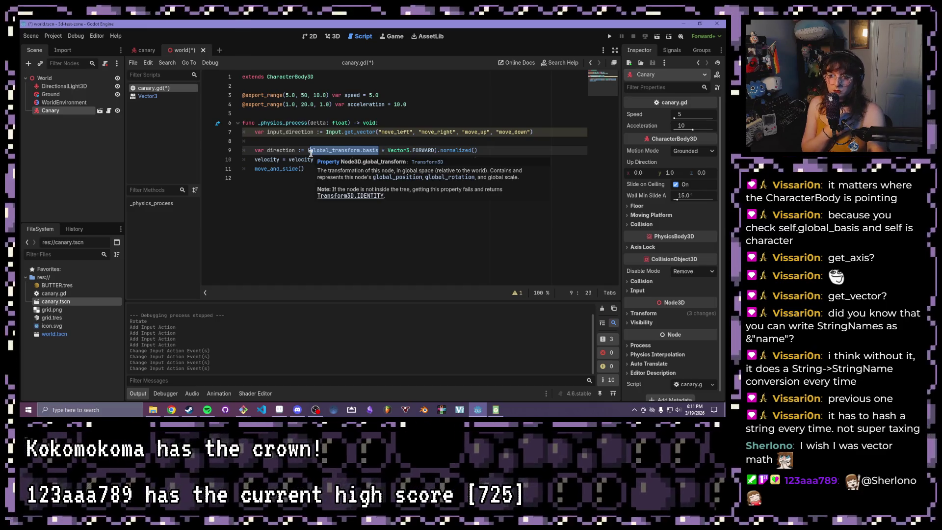
click(314, 142)
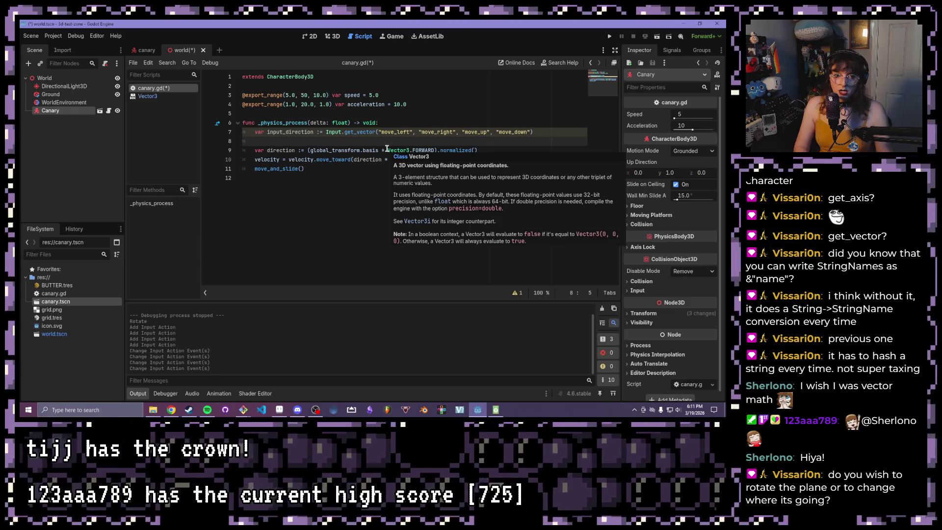
click(382, 160)
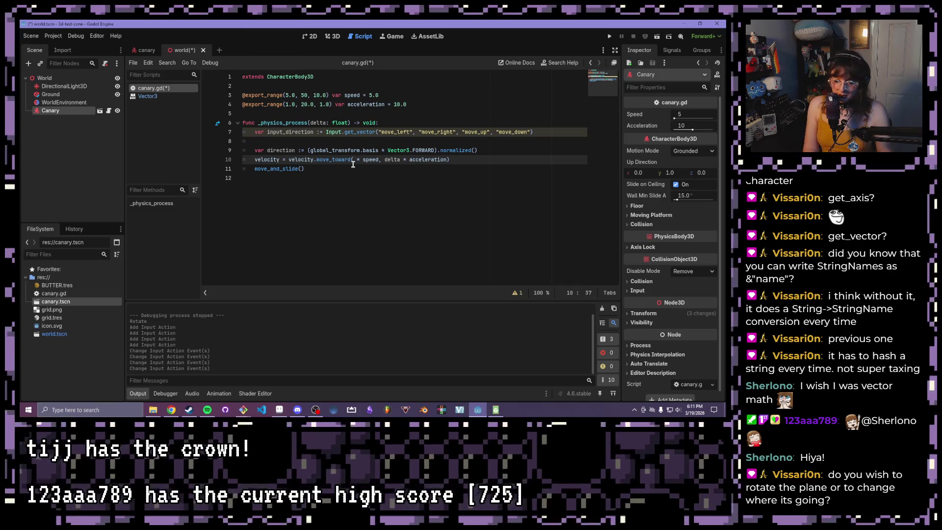
Step: Make move_toward target Vector3(input_direction.x, 0.0, input_direction.y), then save and run the project
text(Vector3)
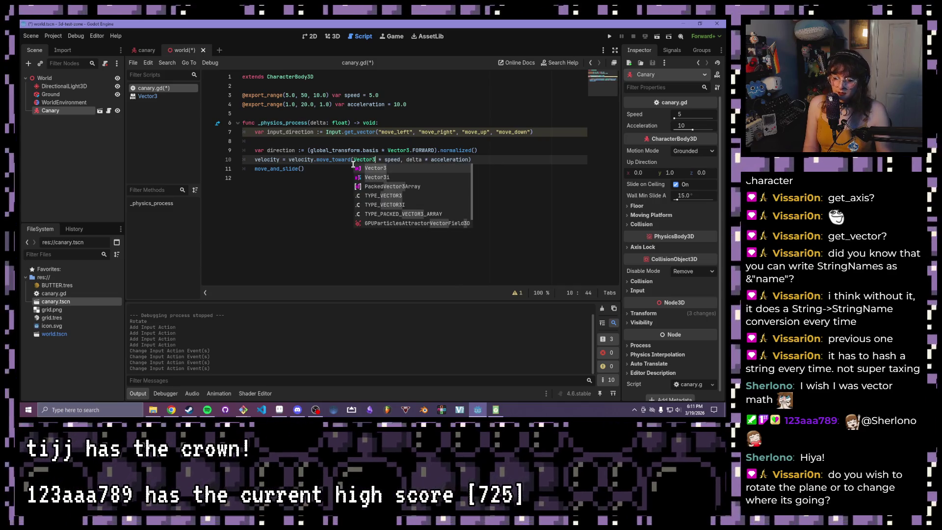
text((in)
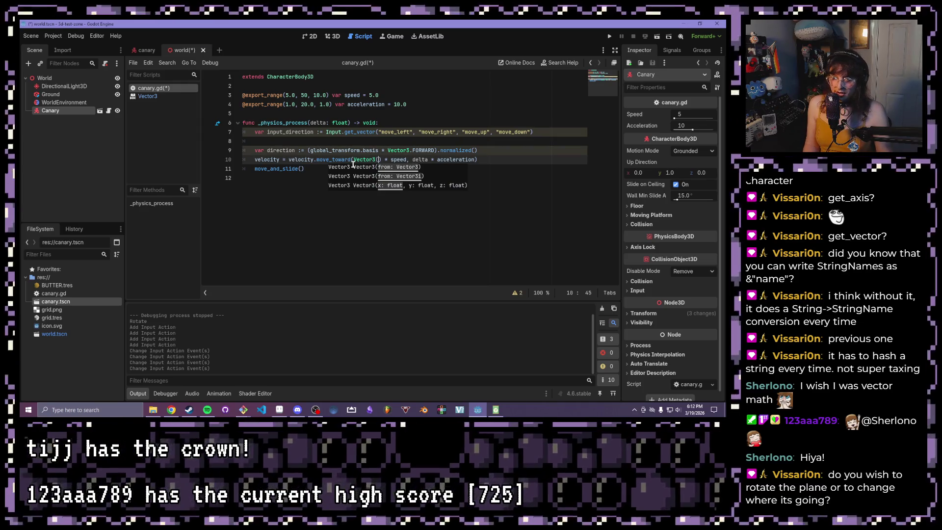
text(put_direction.x)
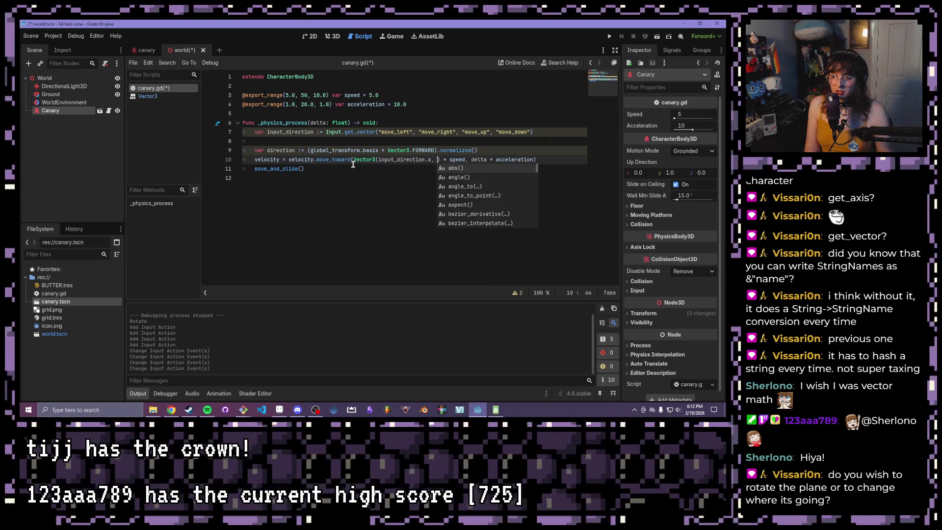
text(, 0.0, inp)
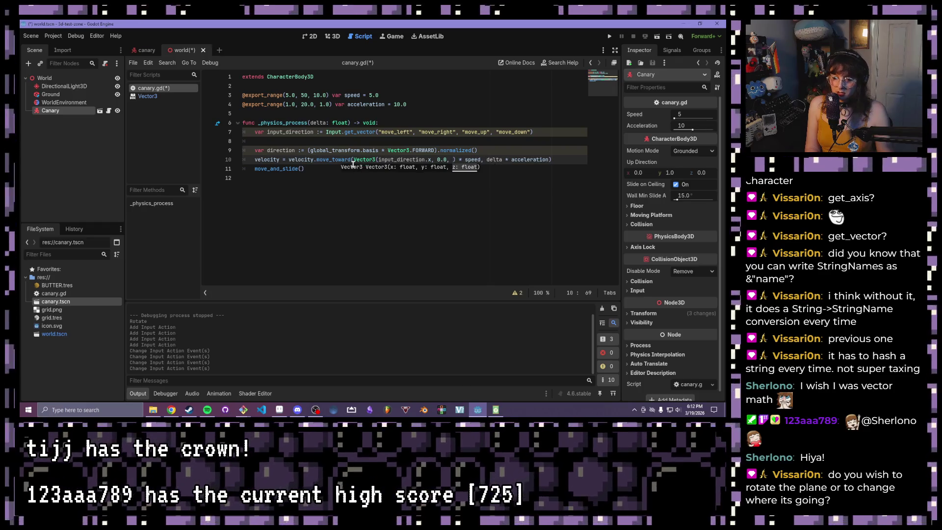
text(ut_direction.y)
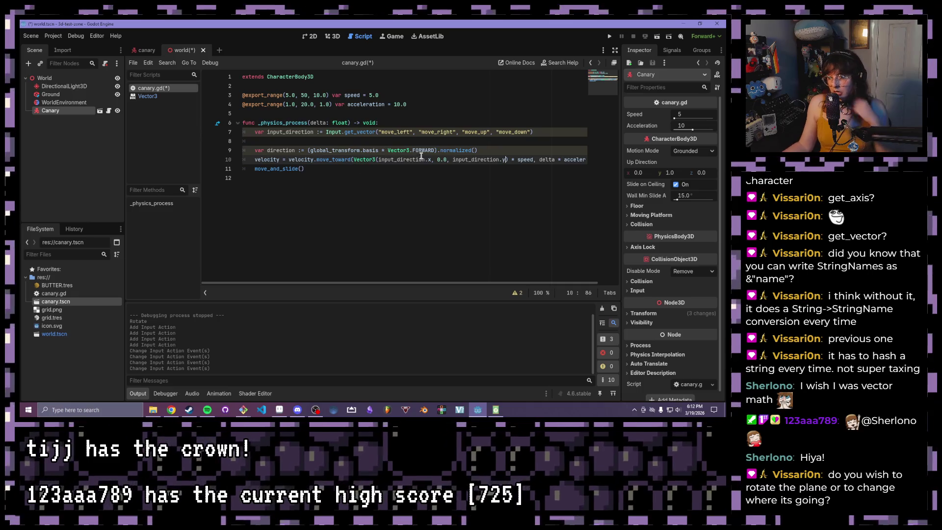
click(418, 157)
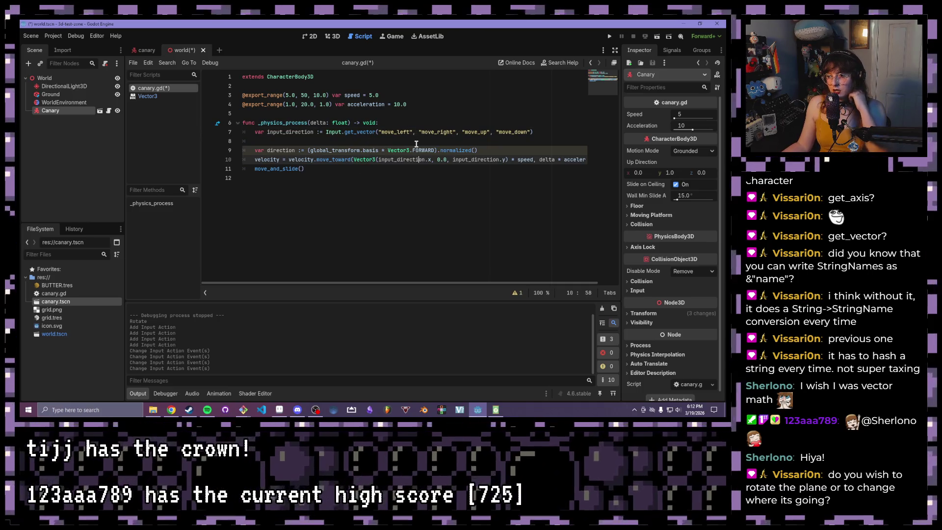
click(376, 149)
click(658, 37)
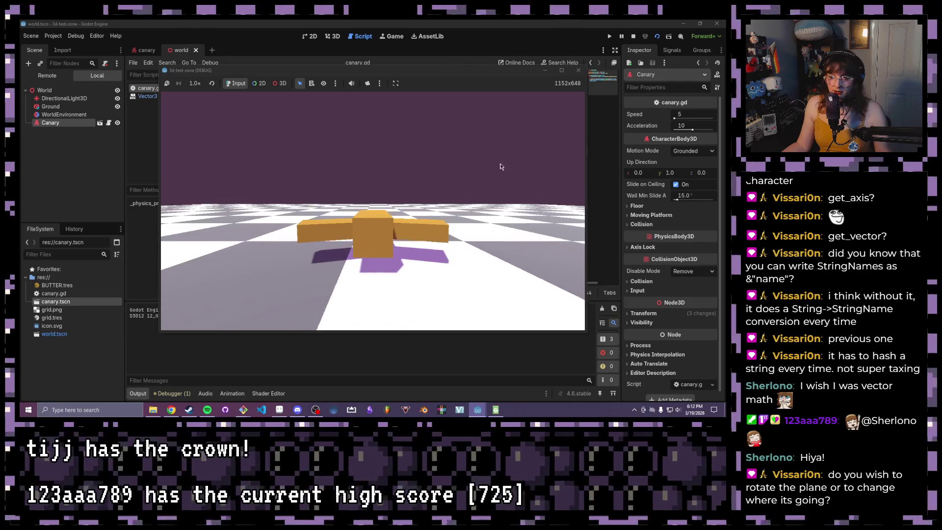
Step: Close the game and change line 7's last get_vector arguments to "move_down", "move_up"
click(578, 70)
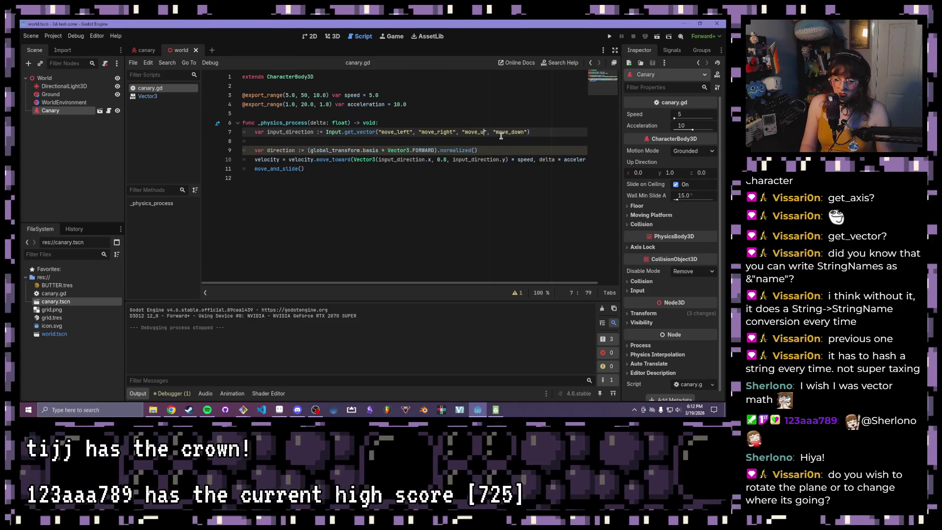
key(BackSpace)
text(down)
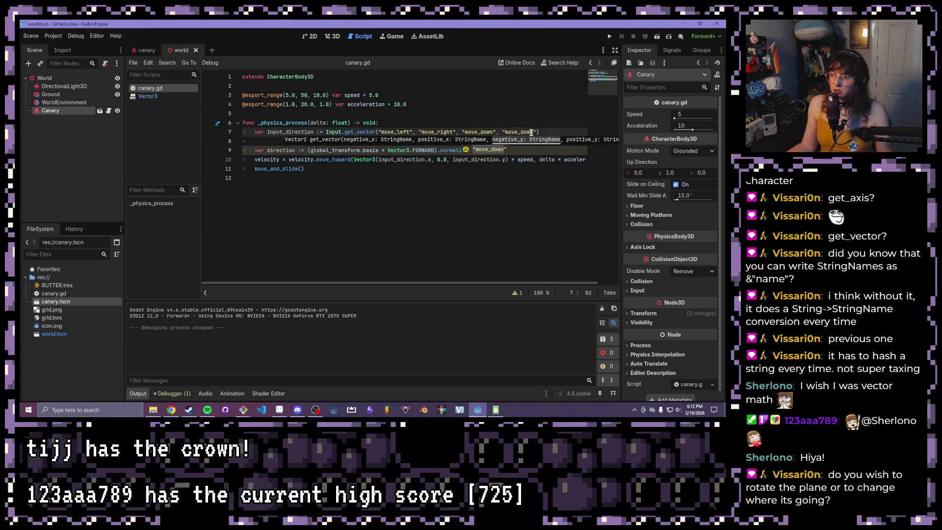
click(531, 132)
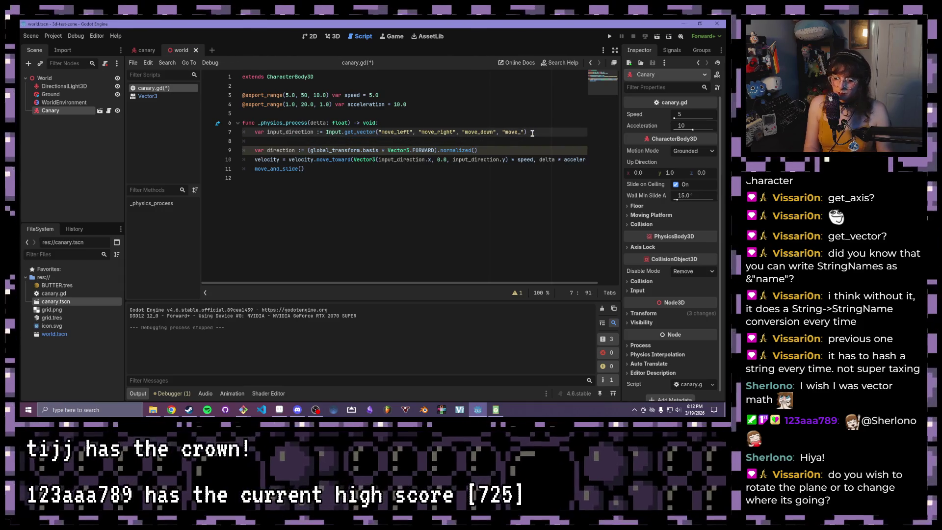
text(up)
click(564, 104)
Step: Save and run the game to test the swapped controls, then close it
click(657, 37)
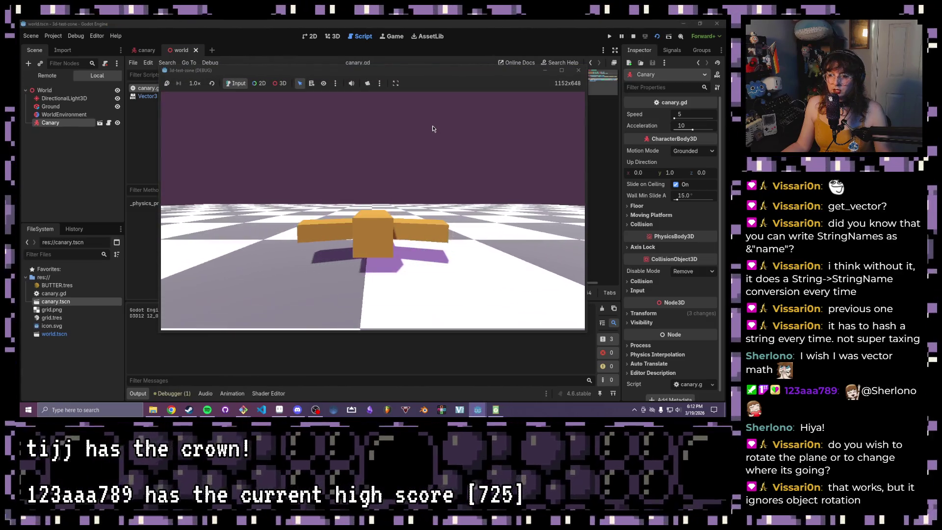
click(578, 72)
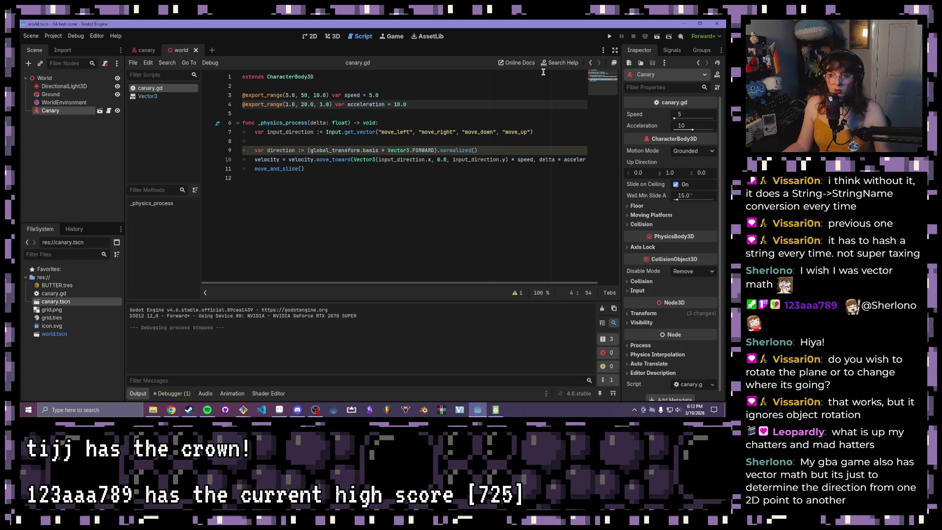
click(410, 132)
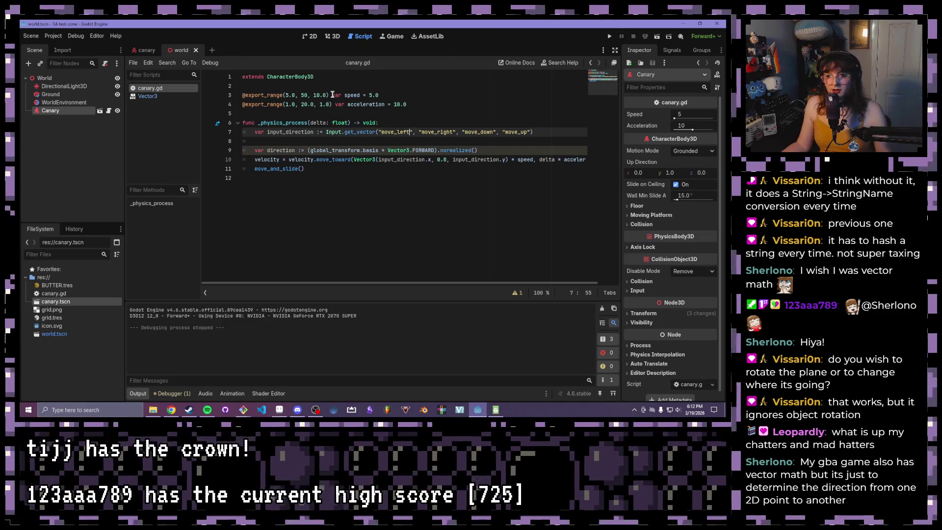
click(146, 50)
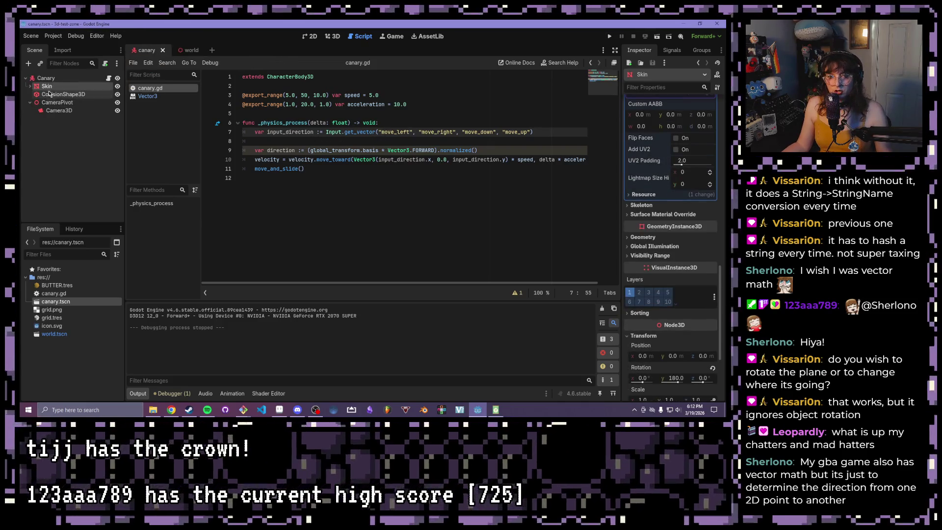
click(59, 80)
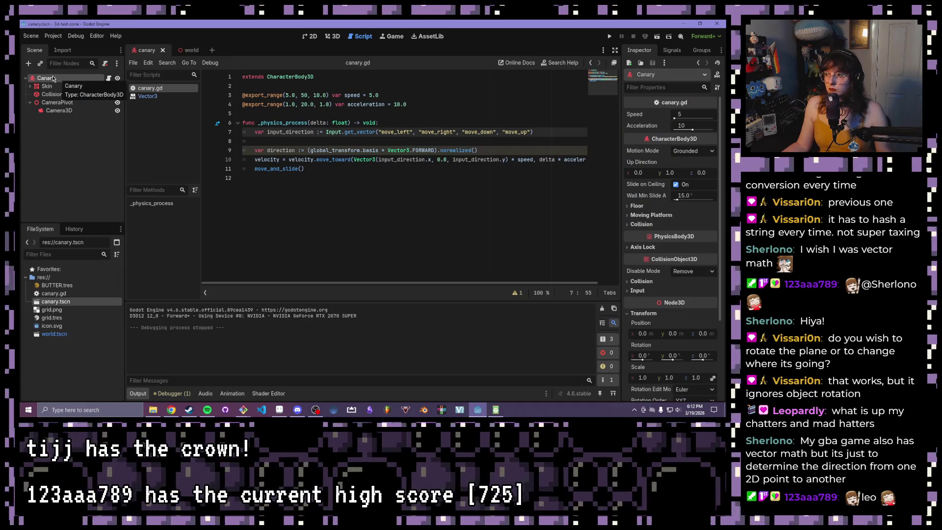
scroll(680, 307, down, 5)
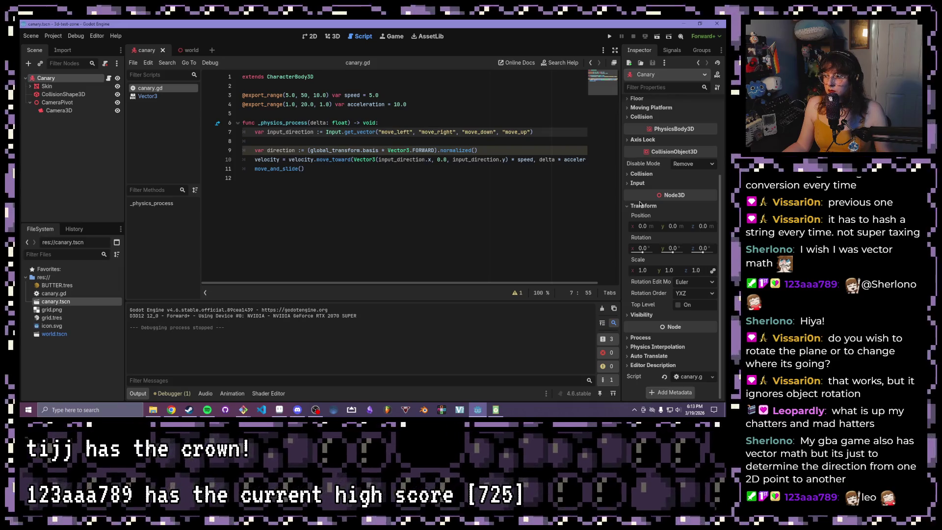
click(333, 36)
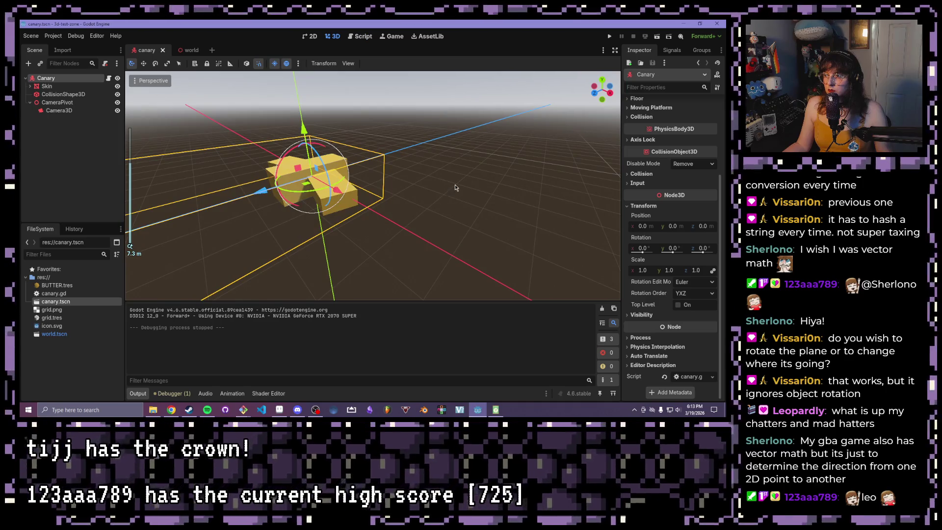
click(434, 211)
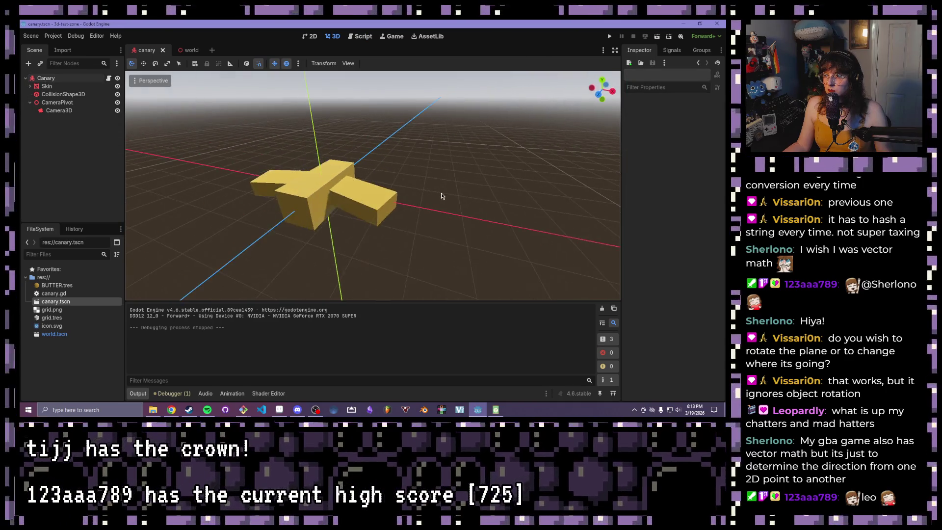
click(366, 36)
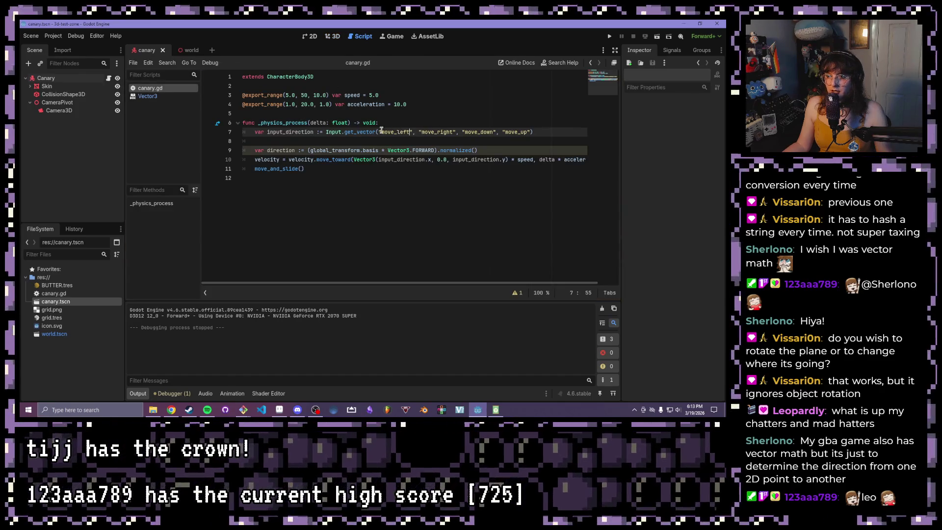
Step: Select and review the direction line on line 8 of canary.gd
mouse_move(366, 131)
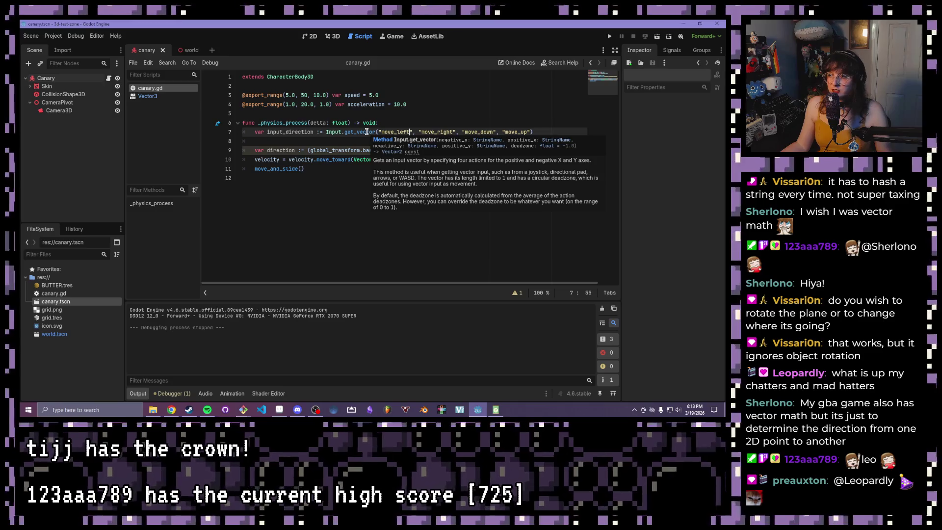
click(478, 131)
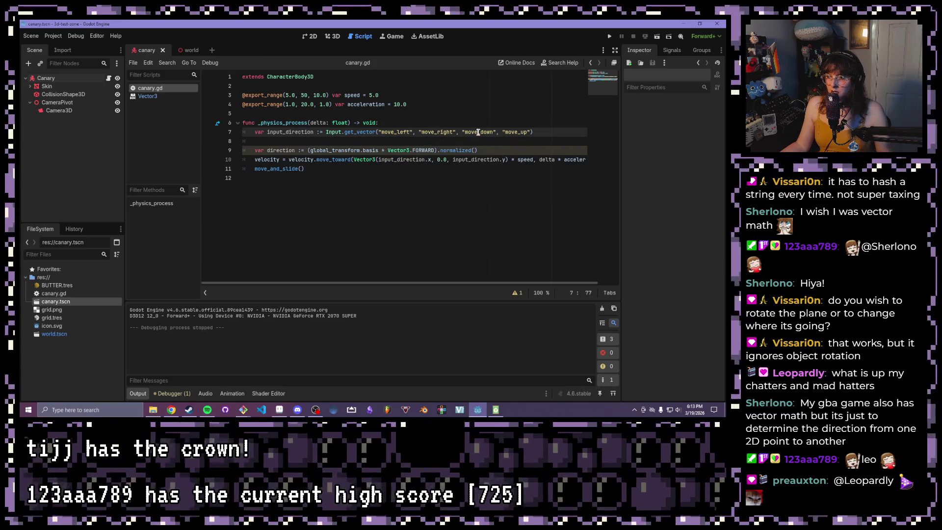
key(Down)
key(Down)
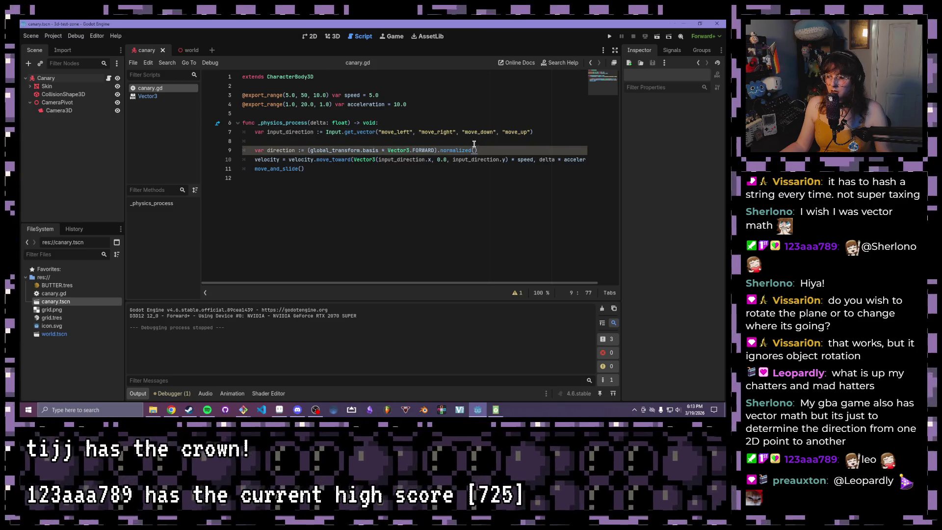
click(473, 143)
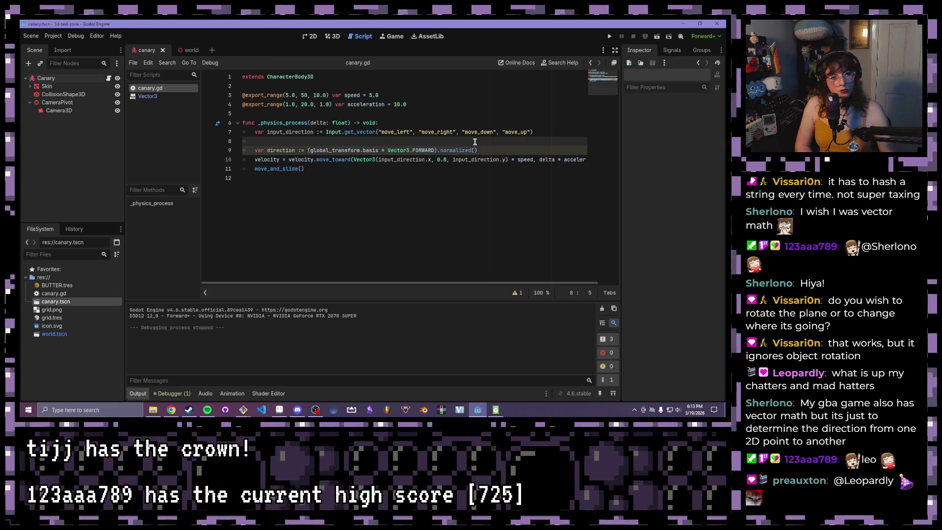
click(469, 130)
key(Down)
key(Down)
drag(477, 150, 255, 150)
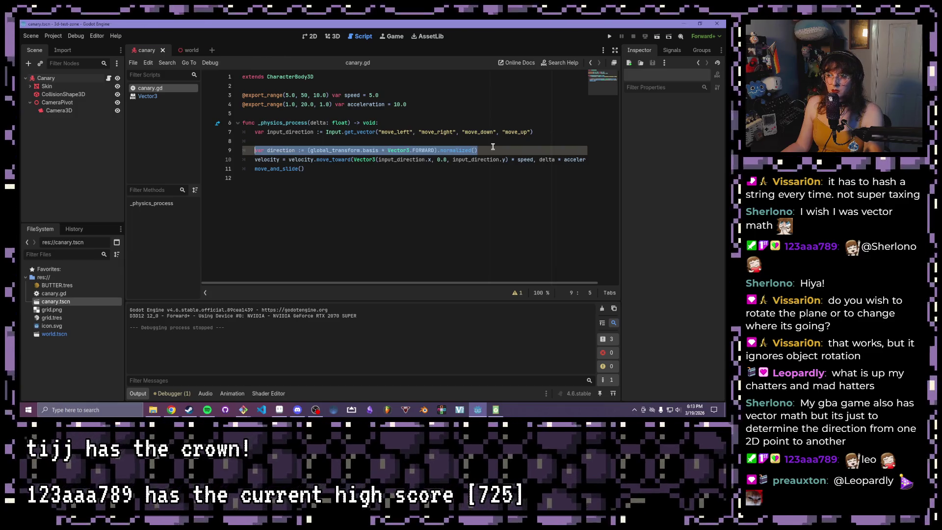
click(492, 147)
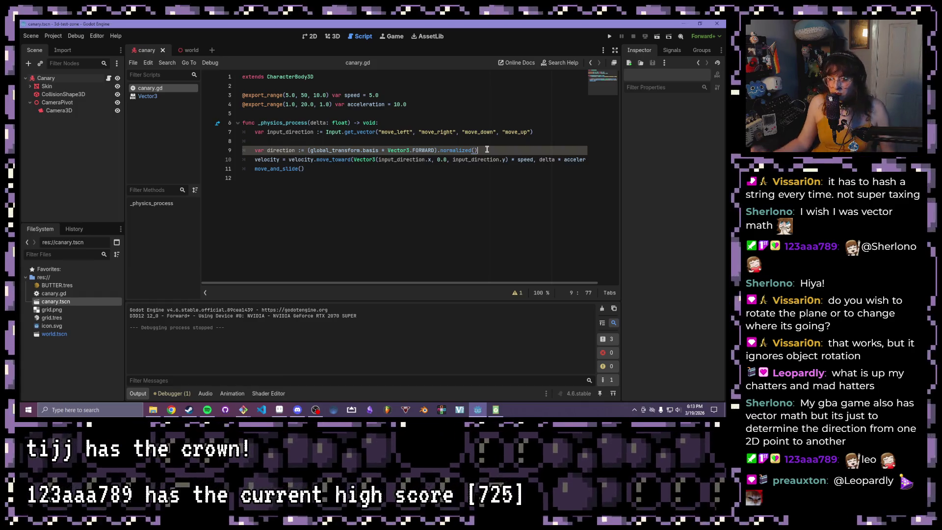
click(385, 140)
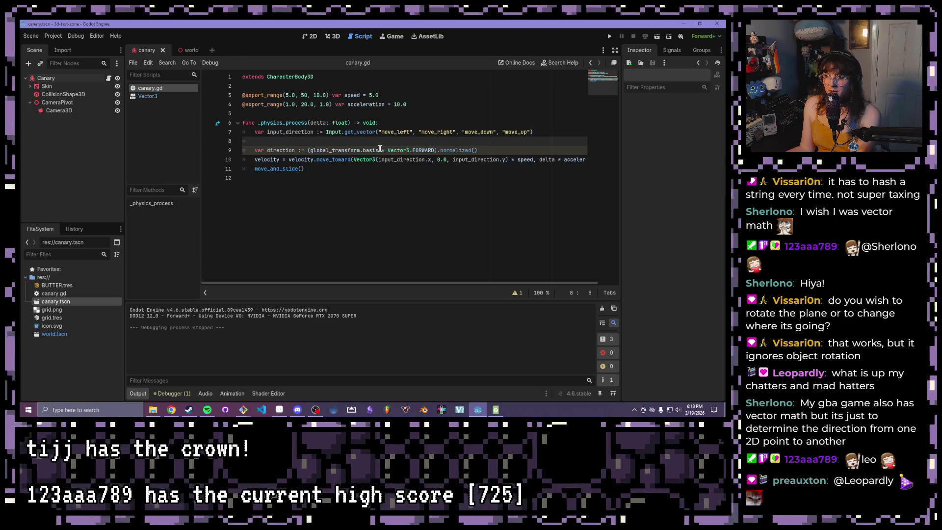
mouse_move(381, 147)
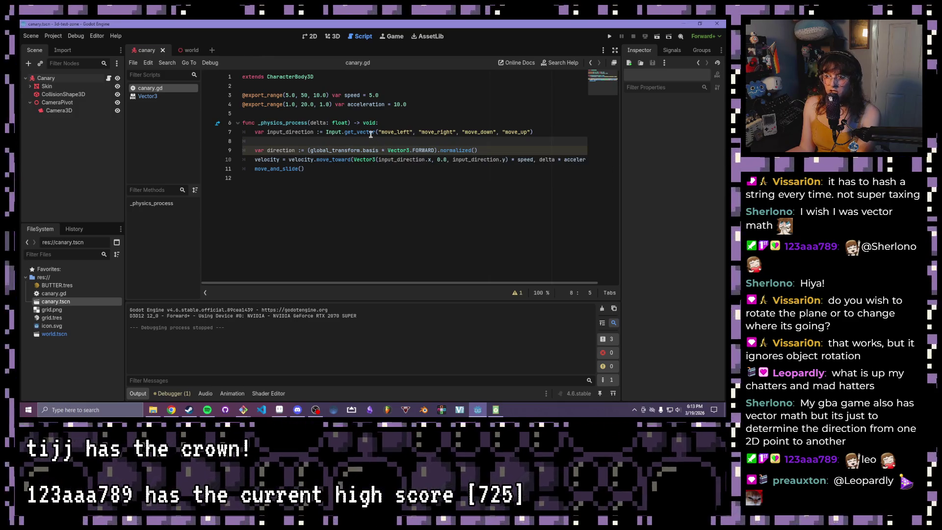
Step: Replace the input-based Vector3 in line 10's move_toward with direction
click(376, 150)
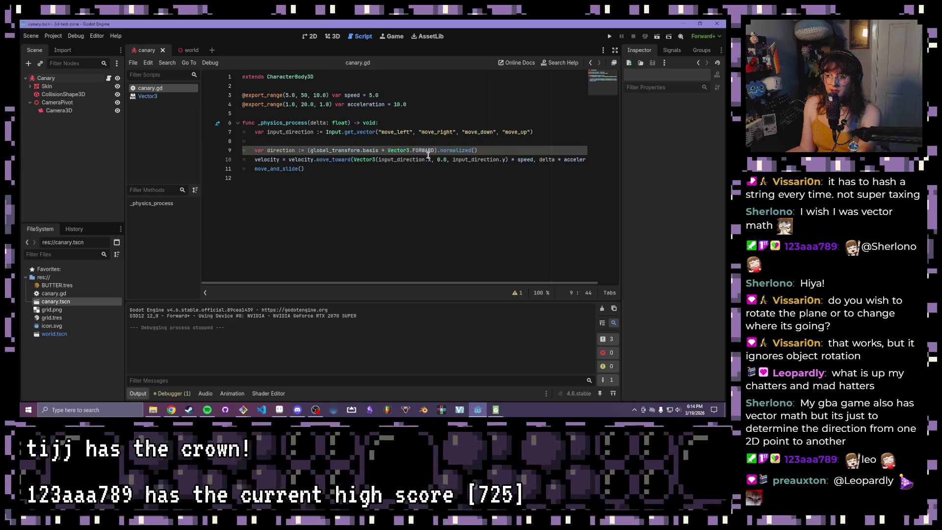
drag(431, 160, 363, 160)
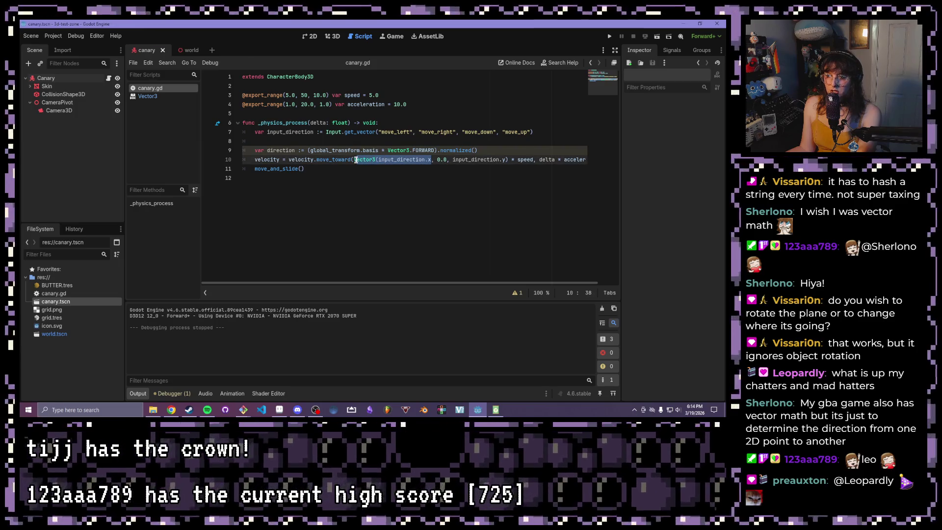
click(400, 172)
drag(505, 160, 378, 160)
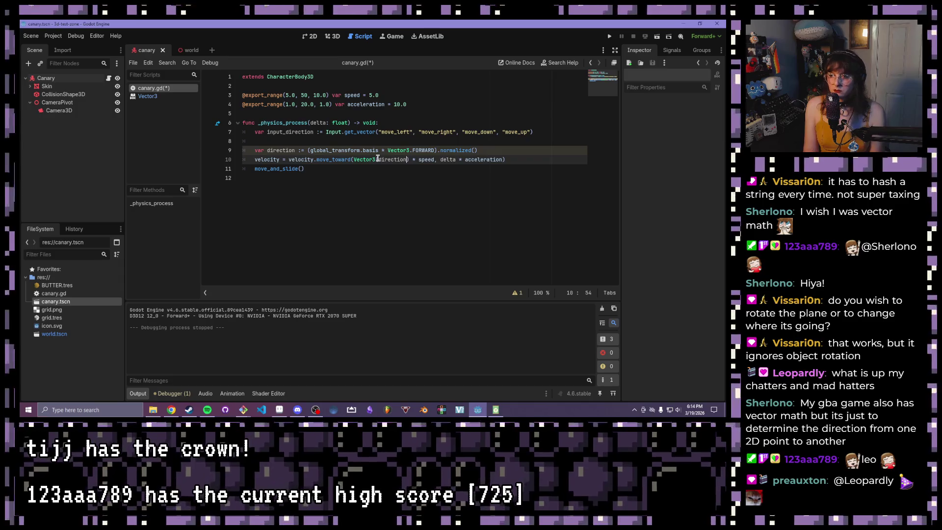
text(direction)
drag(409, 160, 354, 159)
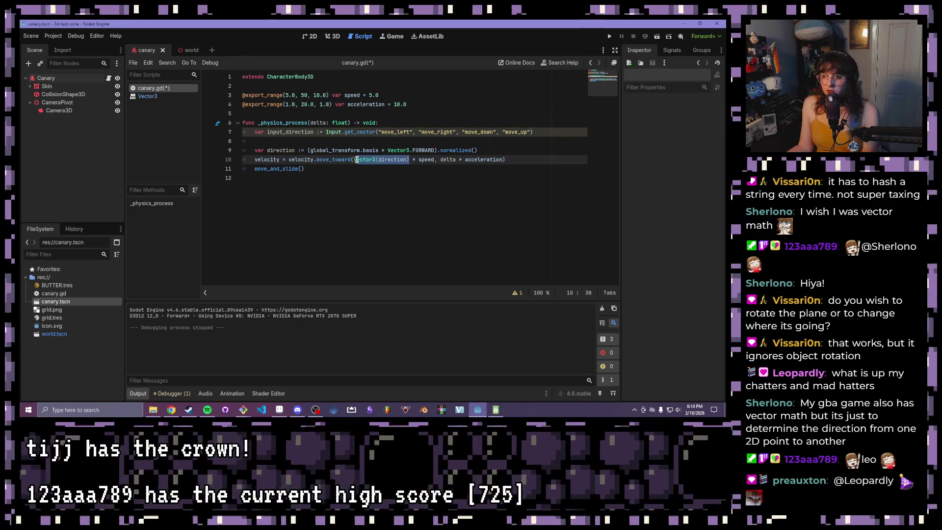
text(direction)
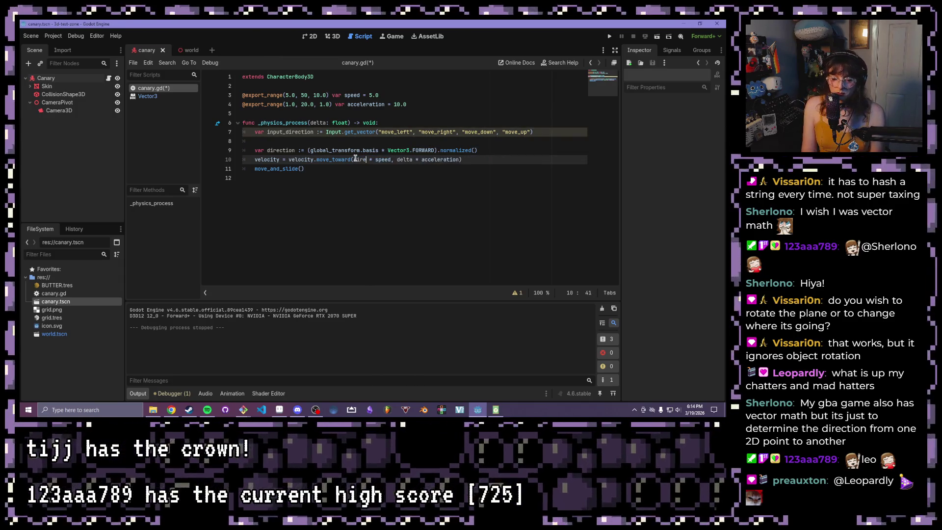
click(345, 141)
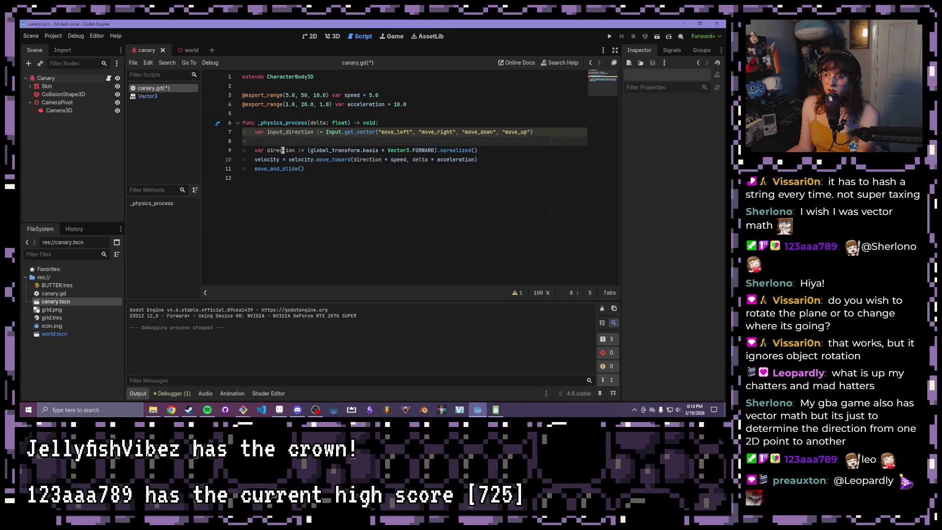
click(484, 150)
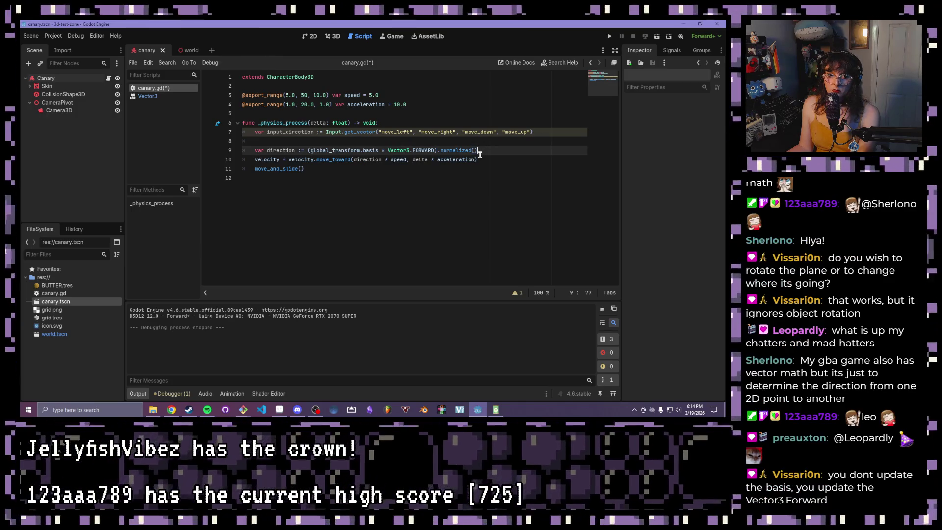
click(341, 141)
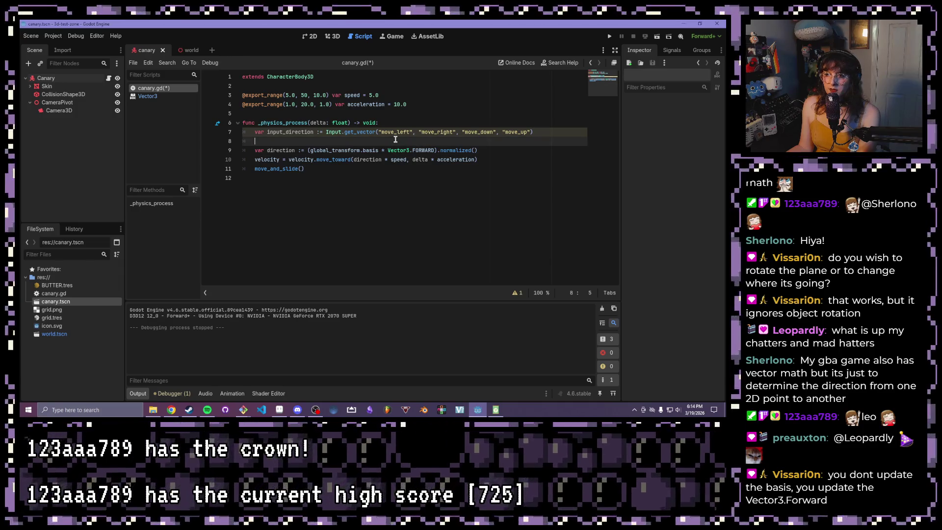
Step: Rewrite line 8's vector as Vector3(input_direction.x, 0.0, input_direction.y) using autocomplete
key(BackSpace)
key(BackSpace)
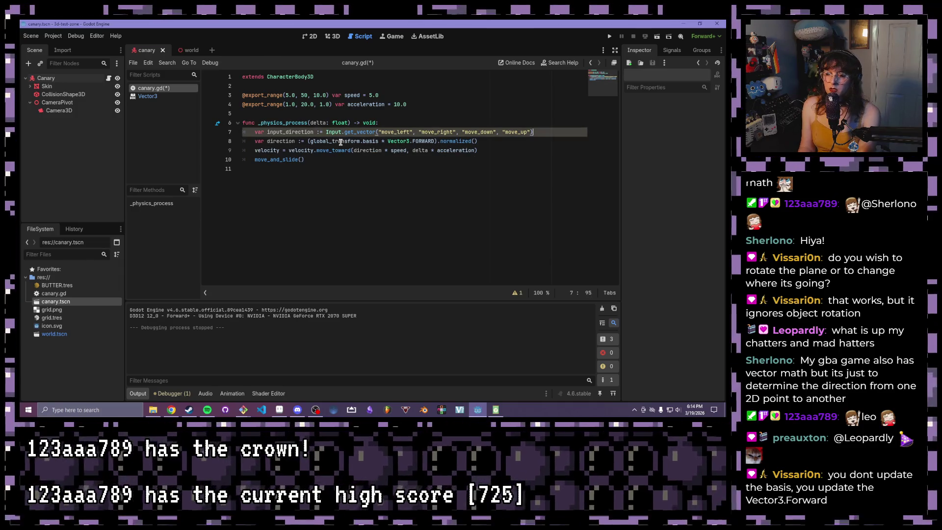
drag(434, 142, 387, 141)
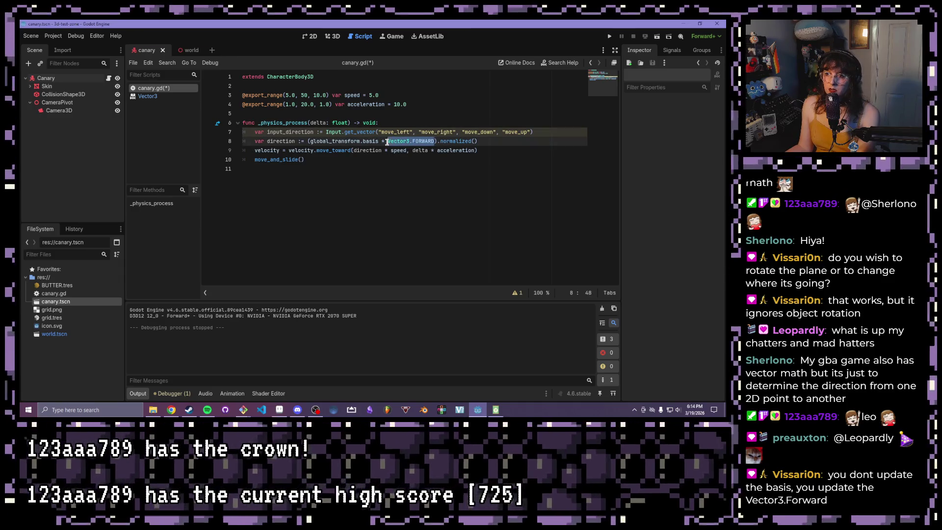
text(input)
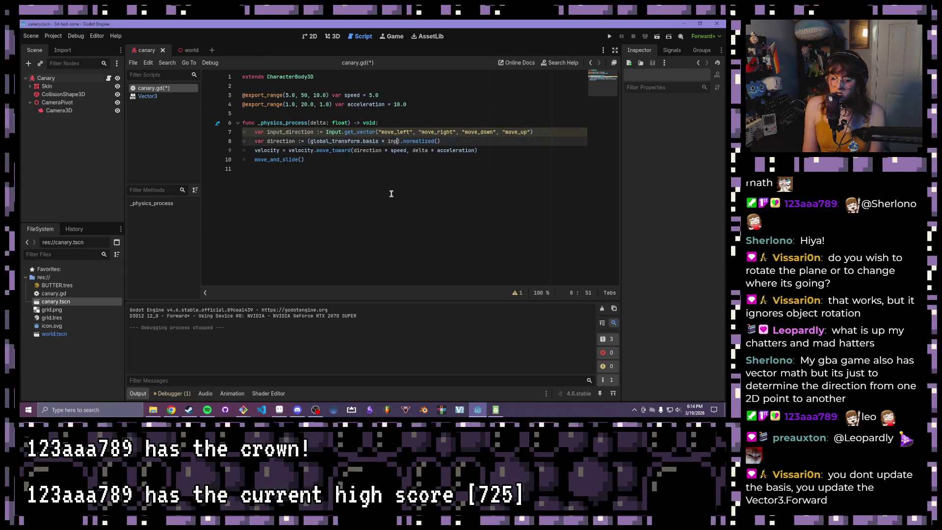
key(BackSpace)
key(BackSpace)
key(BackSpace)
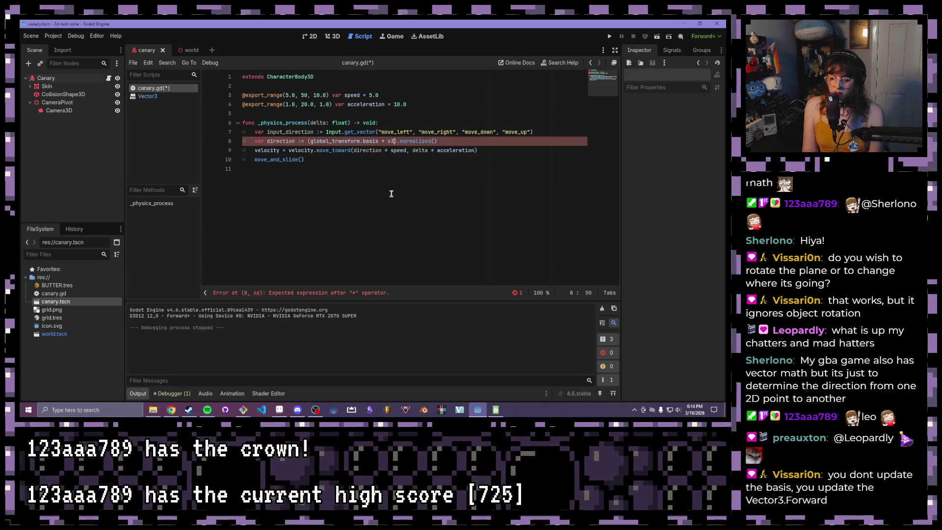
text(v)
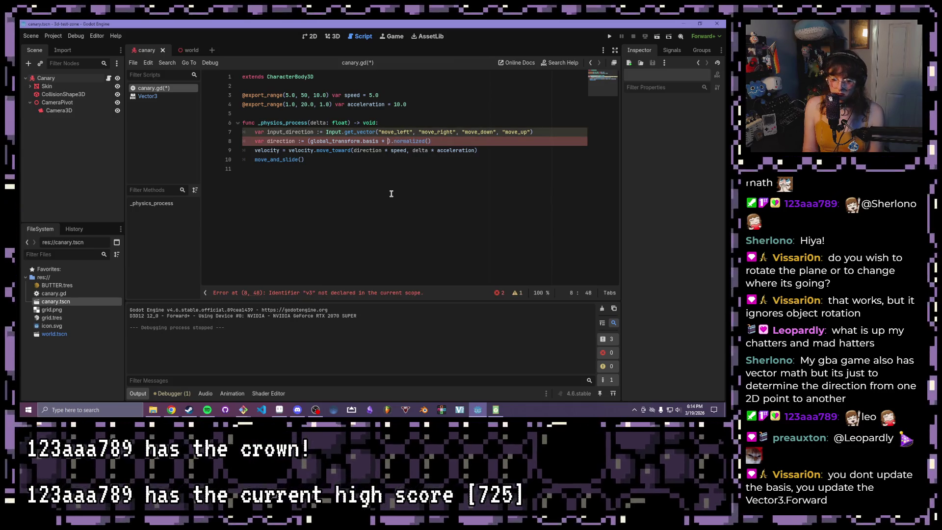
text(v3)
key(Return)
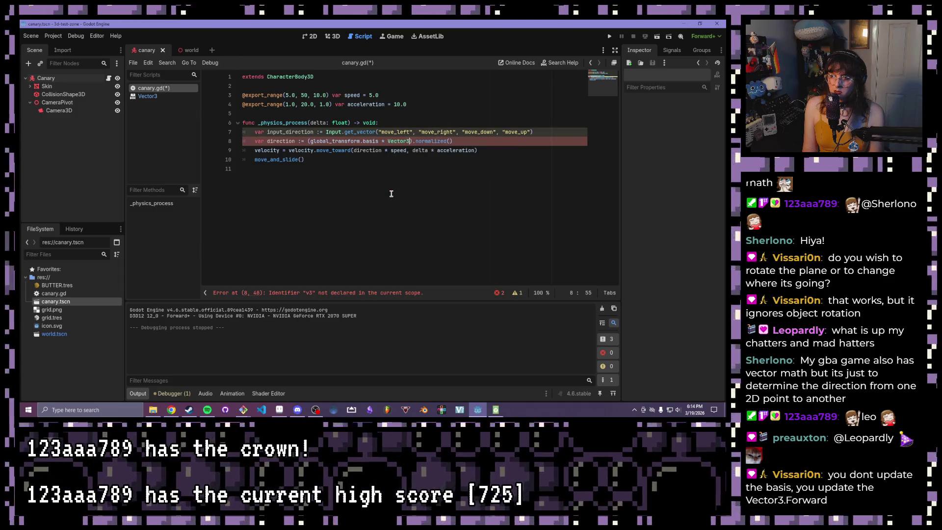
text(()
text(input))
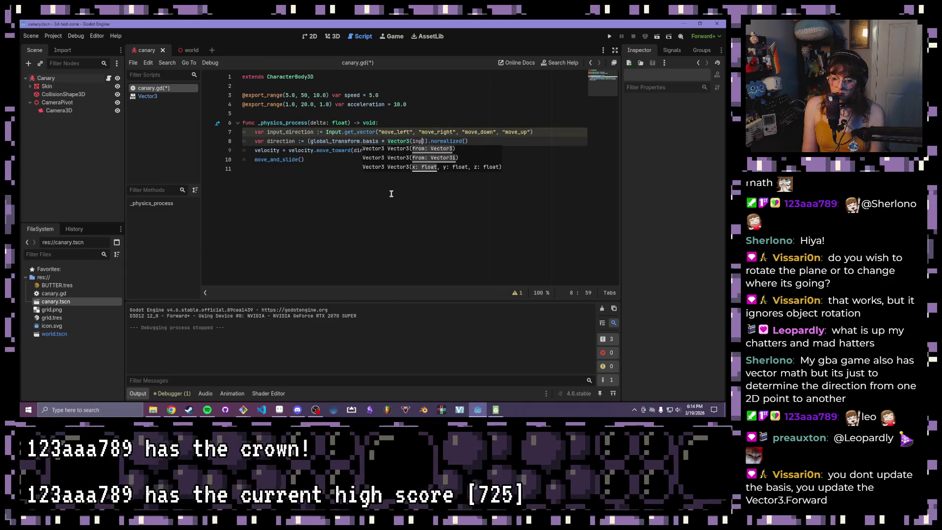
text(dire.)
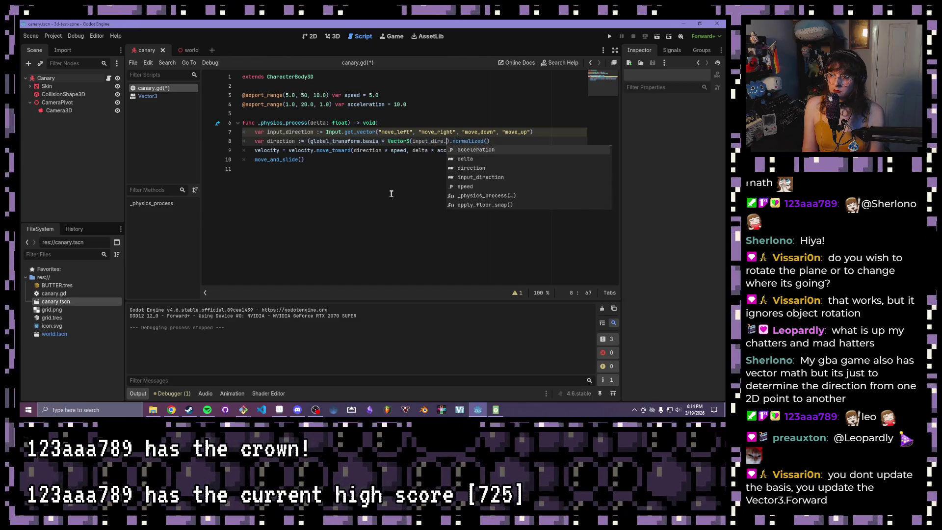
key(BackSpace)
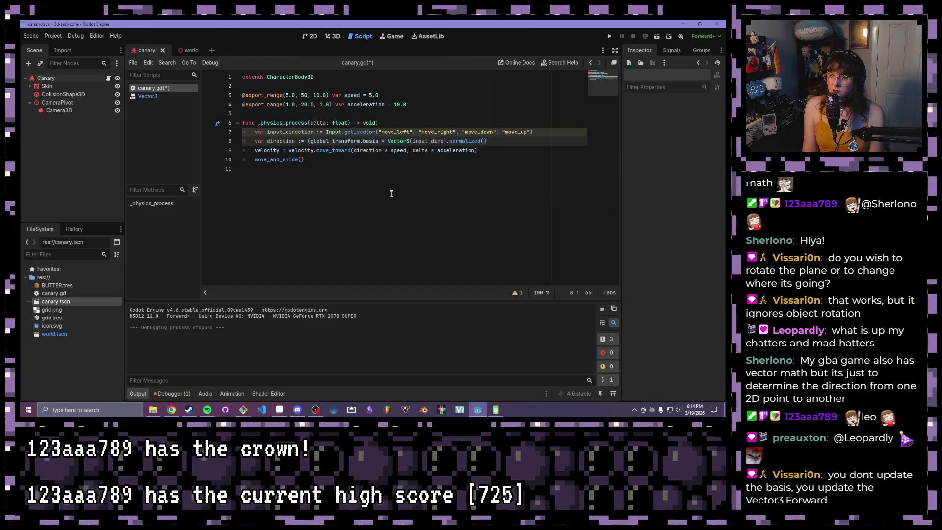
text(ct)
text(ion.x, )
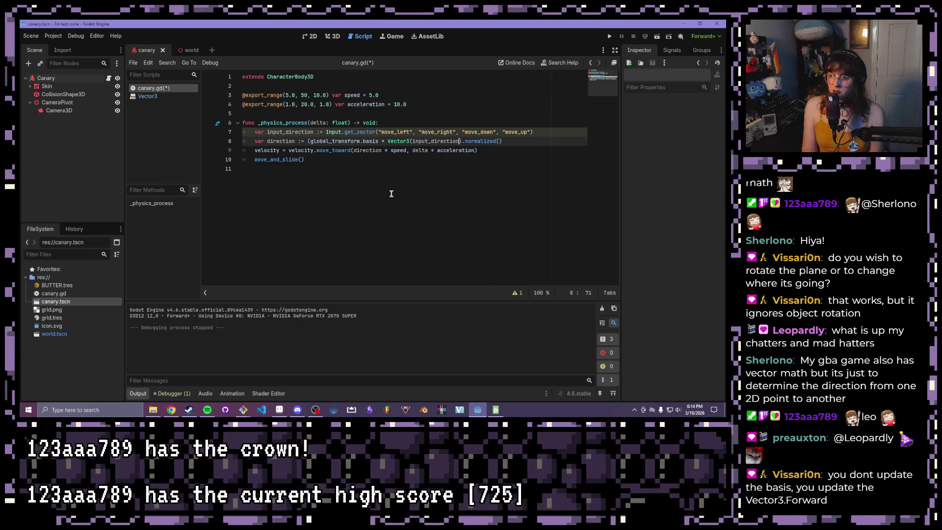
text(0)
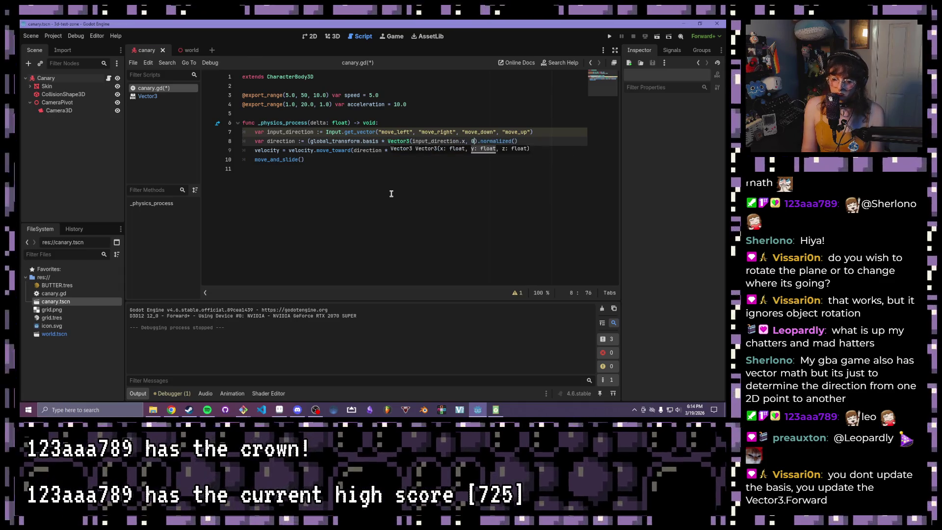
text(.0,)
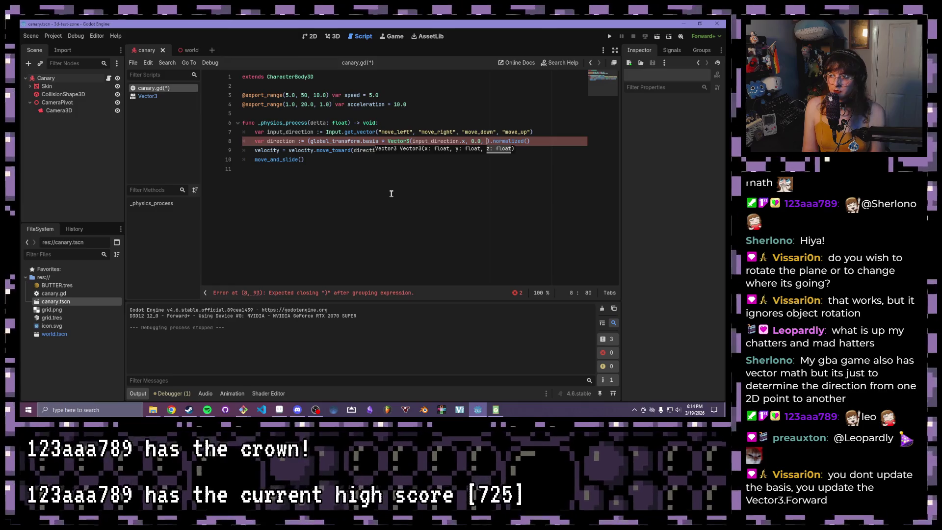
text(input)
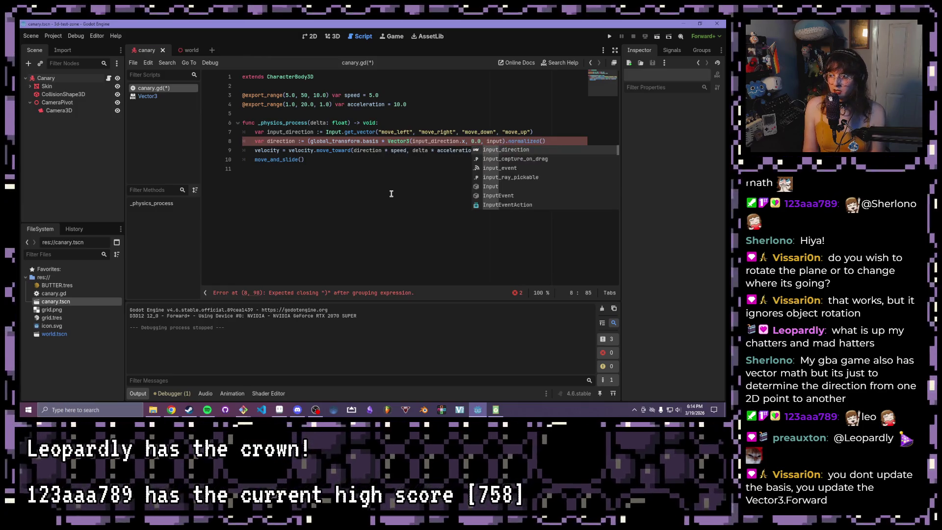
key(Return)
text(.y)
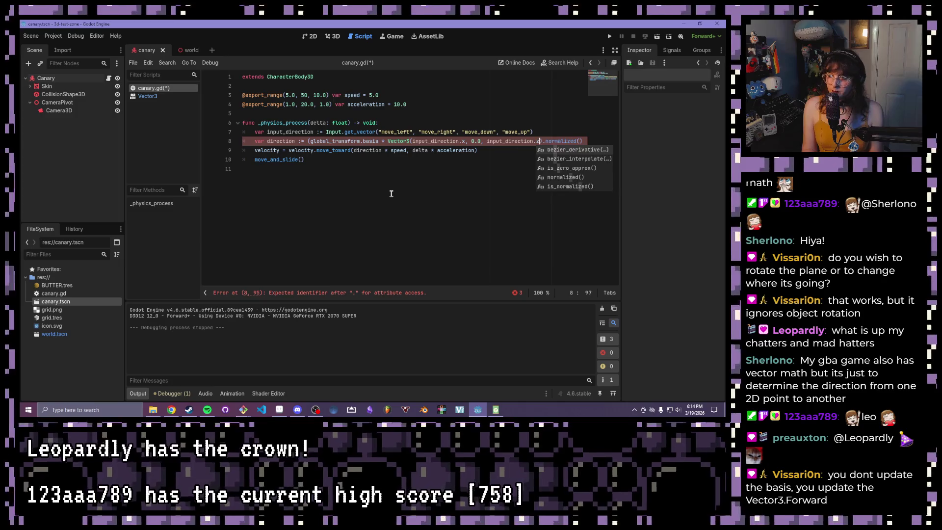
Step: Add the two missing closing parentheses to complete the normalized basis expression
click(429, 148)
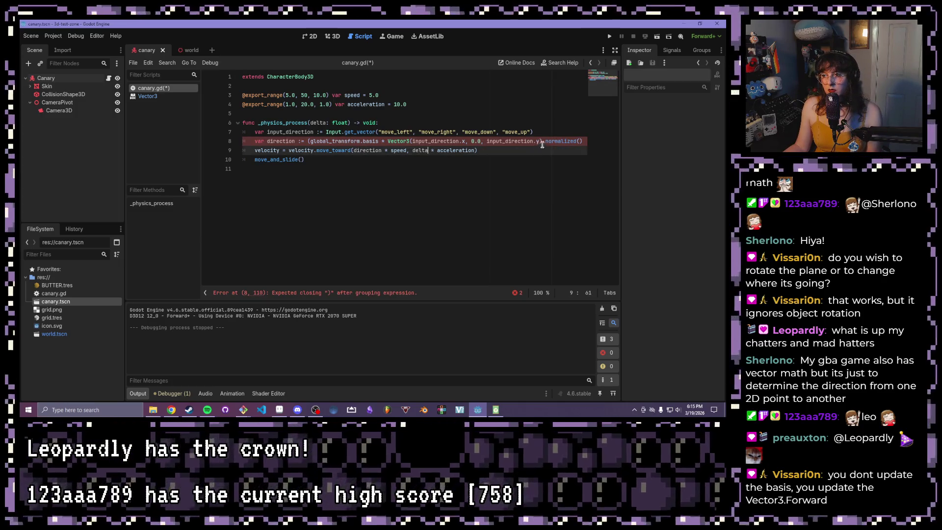
click(542, 144)
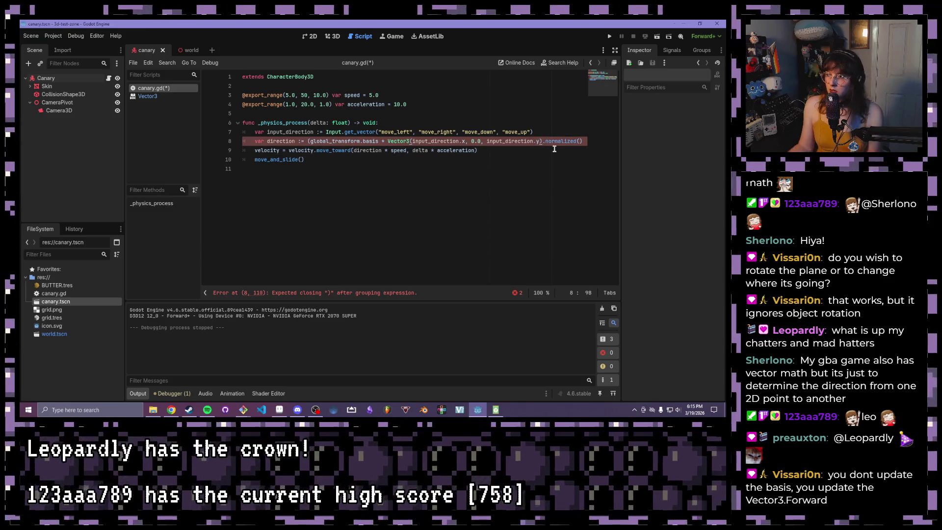
click(546, 143)
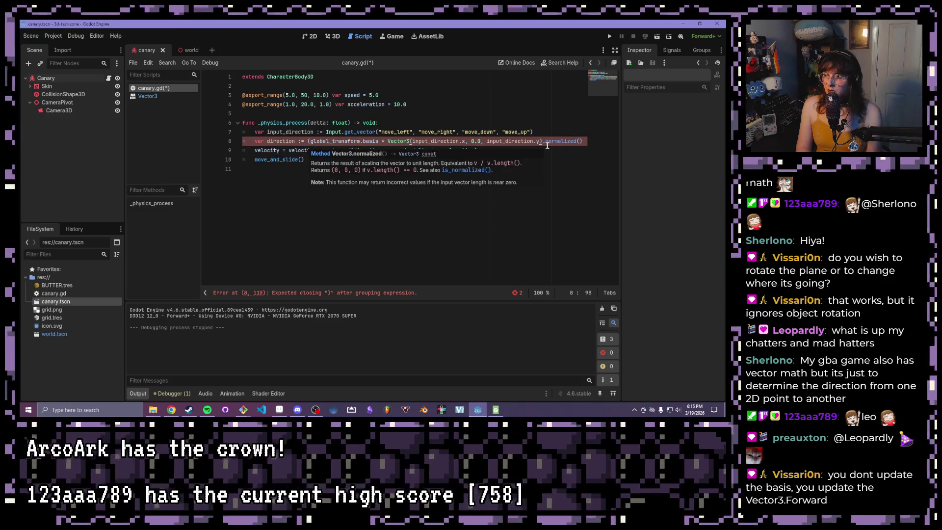
text())
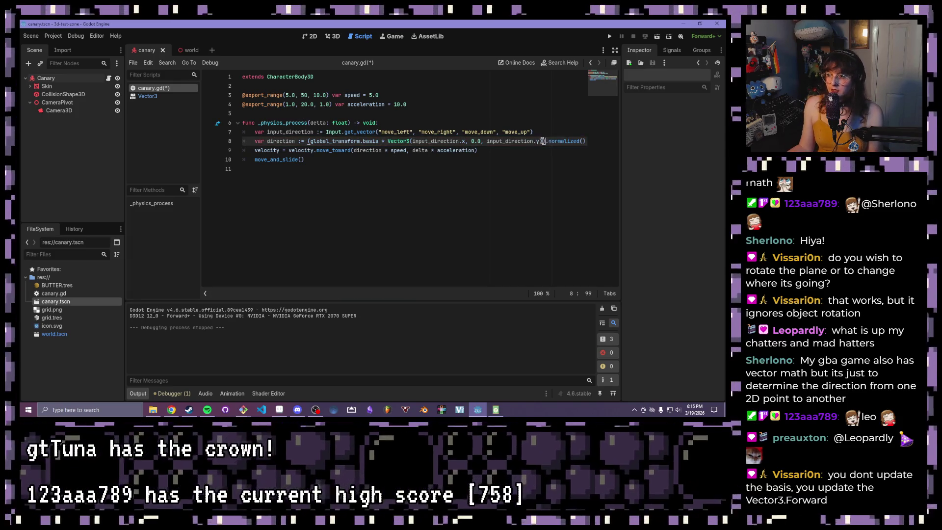
click(450, 156)
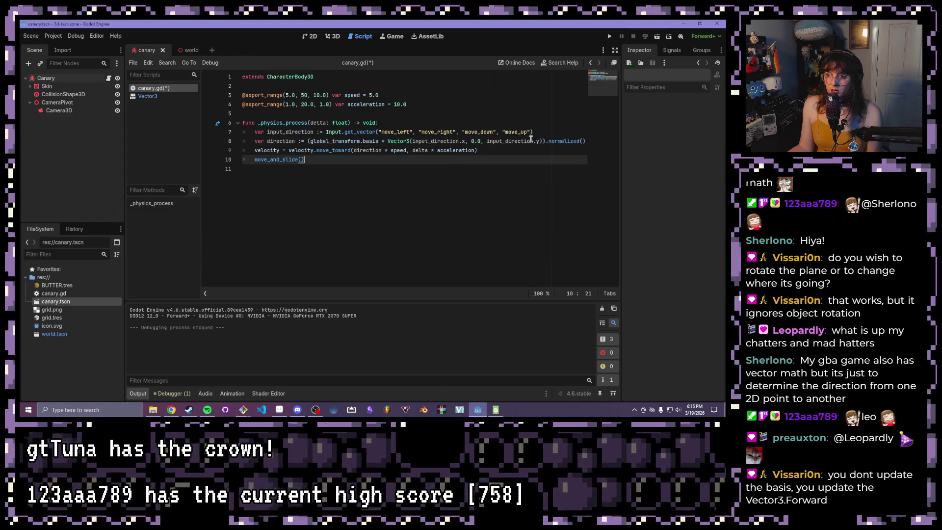
click(538, 142)
click(542, 141)
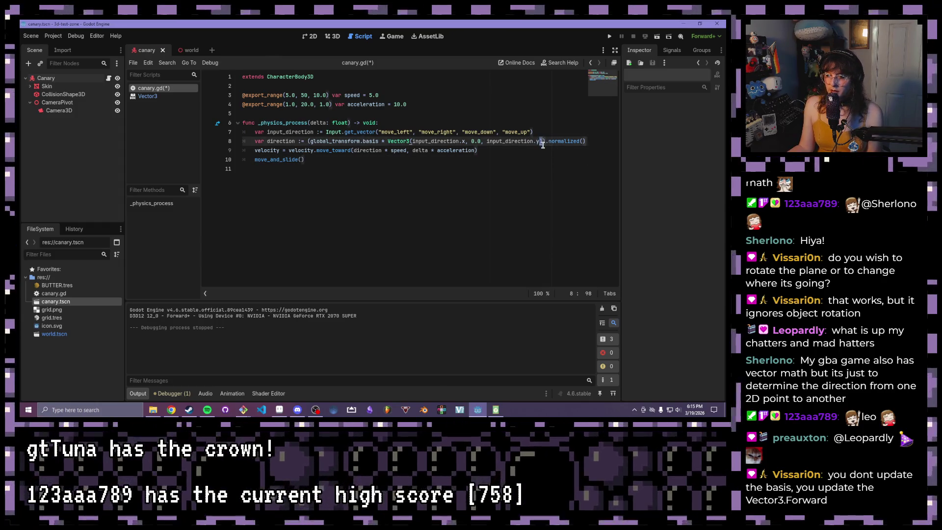
text())
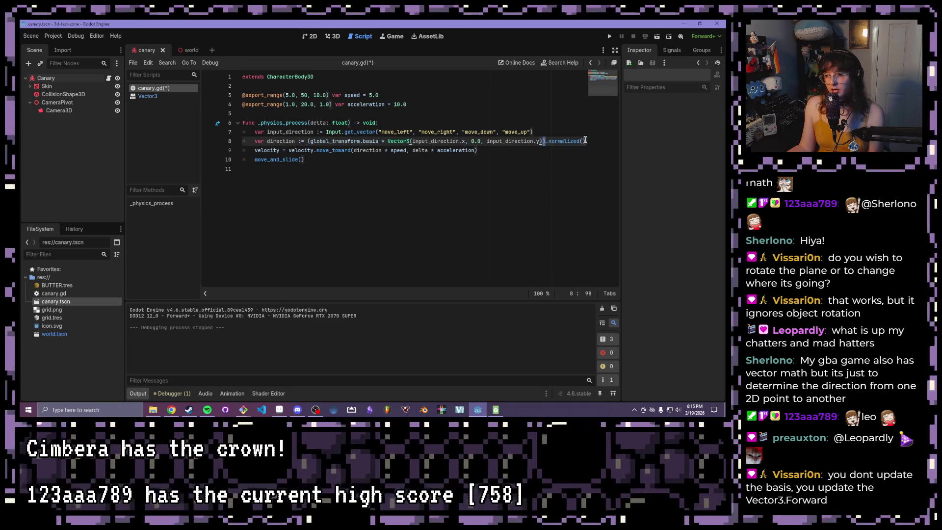
click(541, 141)
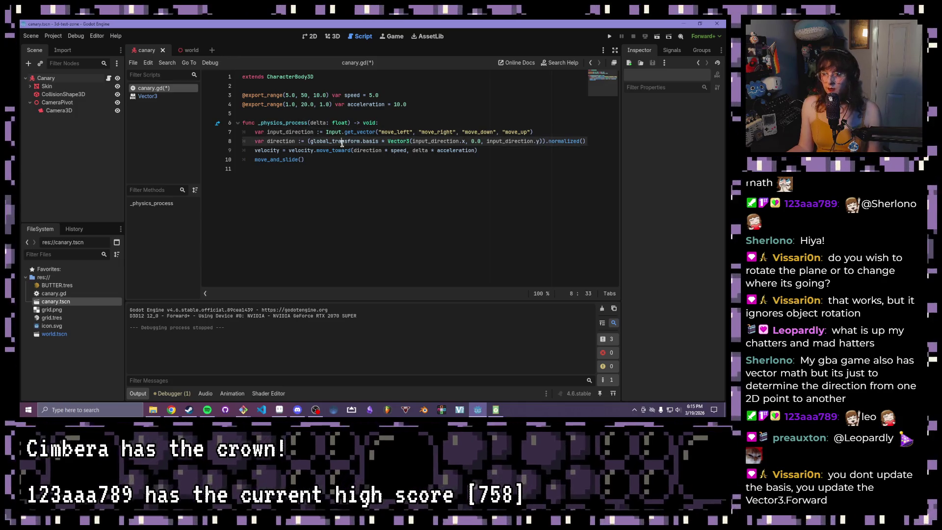
click(515, 168)
Step: Save and run the game with F5, then stop it with F8
key(F5)
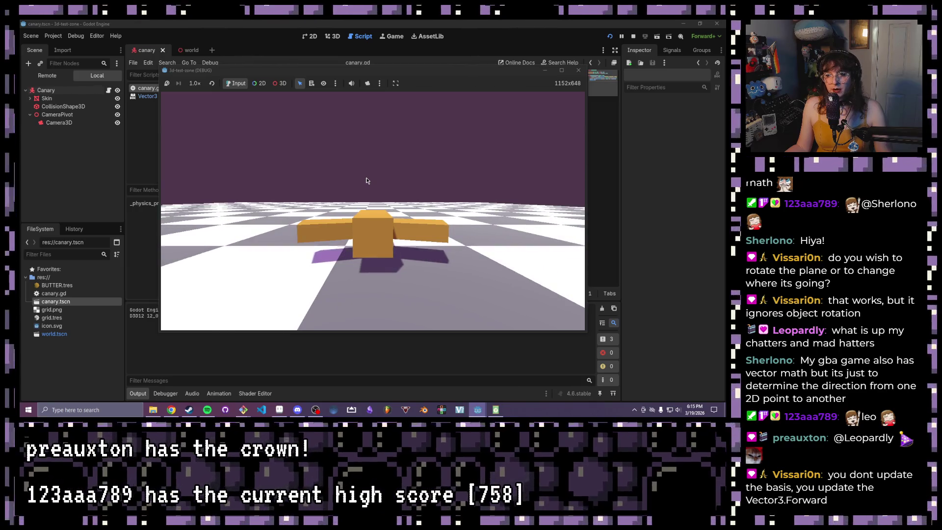
key(F8)
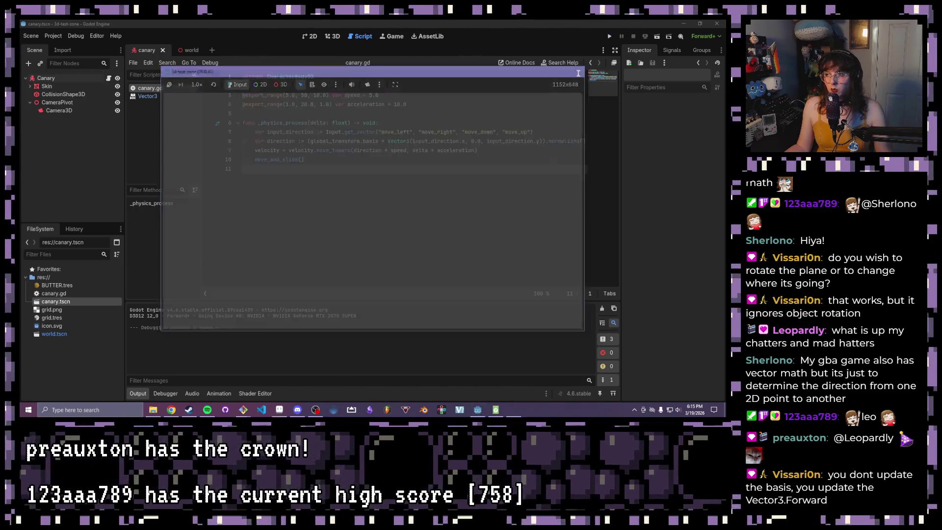
Step: Change line 7's last two arguments to "move_up", "move_down" and run the game
double_click(488, 132)
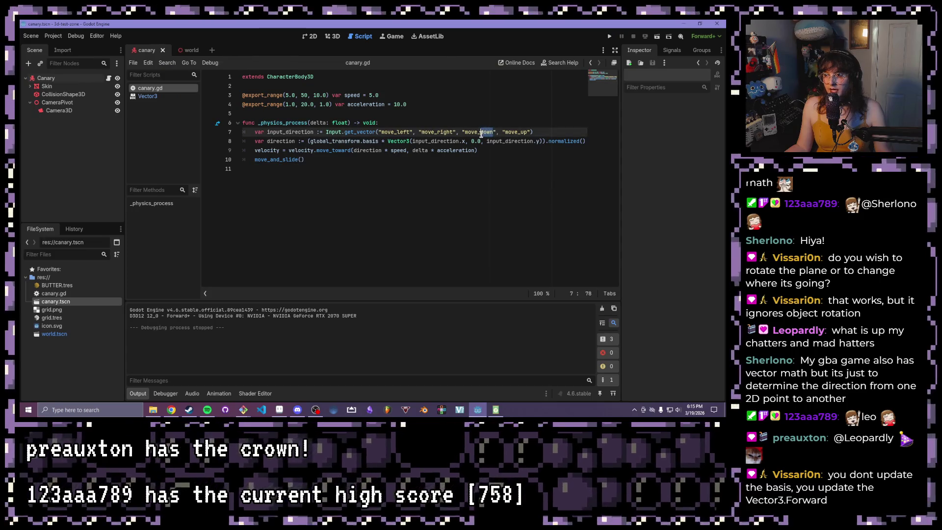
text(move_up)
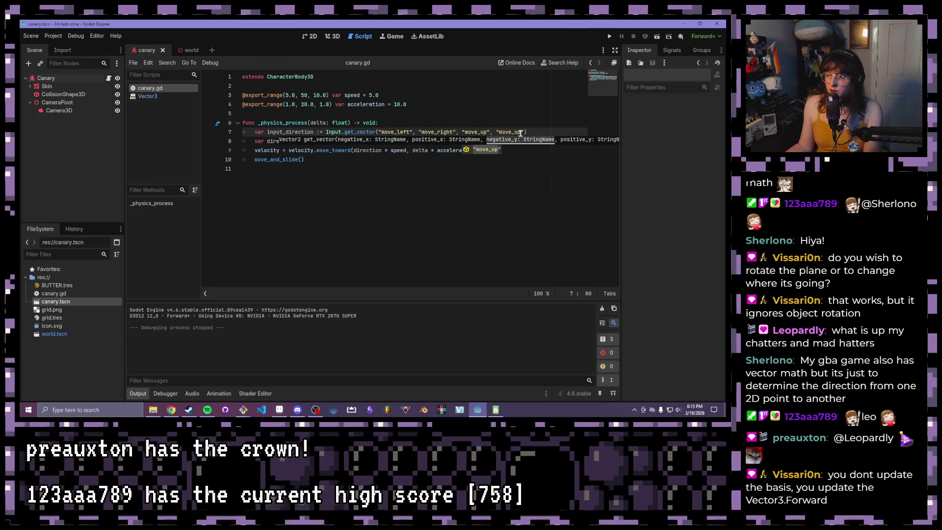
click(521, 132)
key(BackSpace)
key(BackSpace)
text(down)
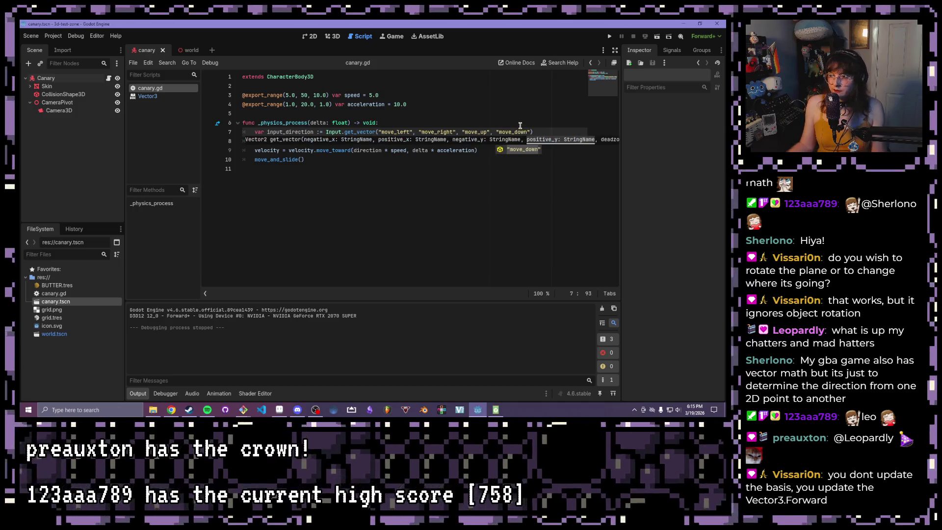
key(F5)
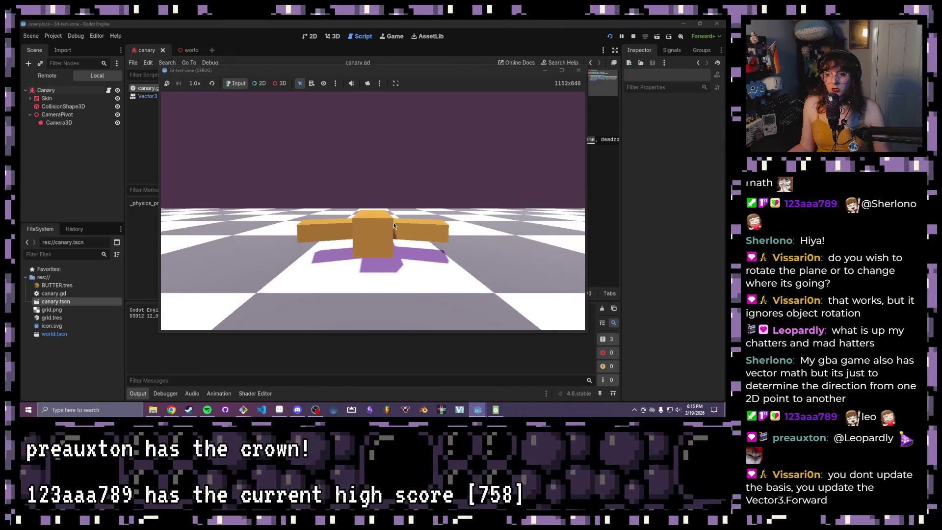
Step: Close the running game window to end the test run
click(581, 72)
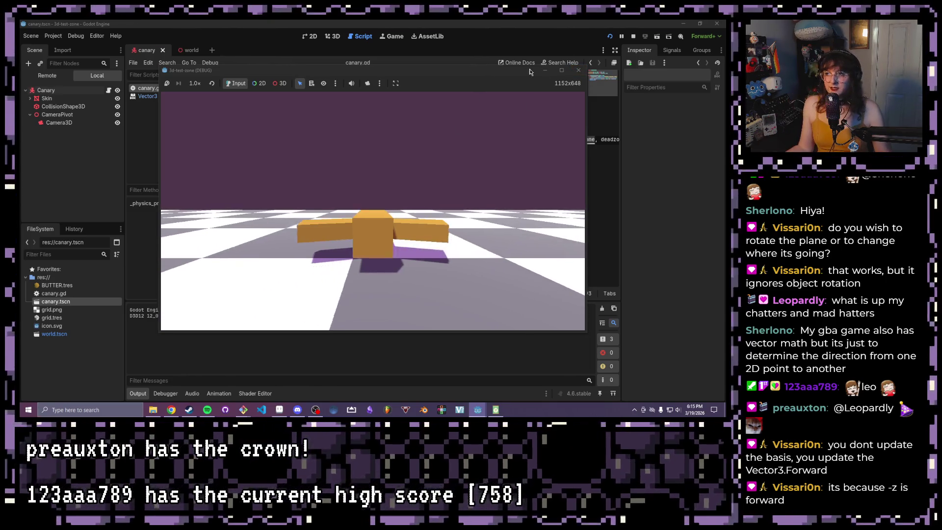
click(579, 71)
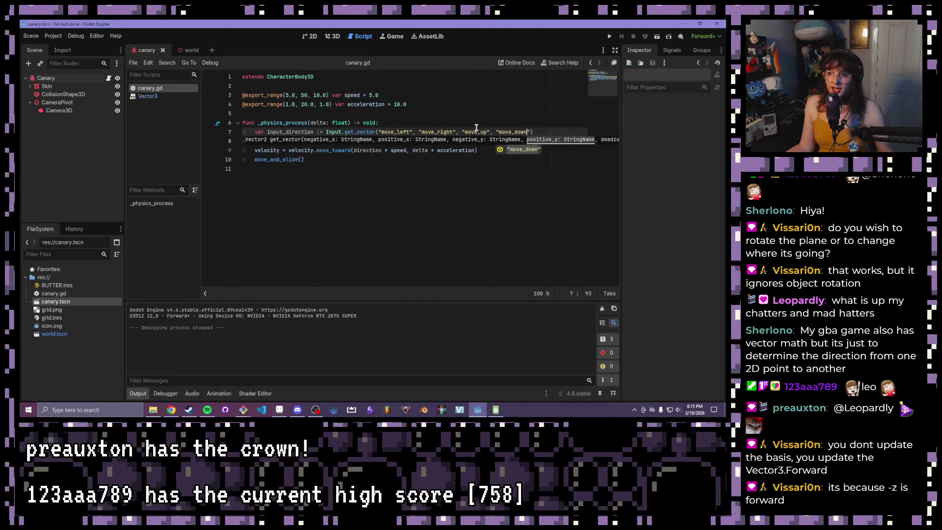
click(498, 132)
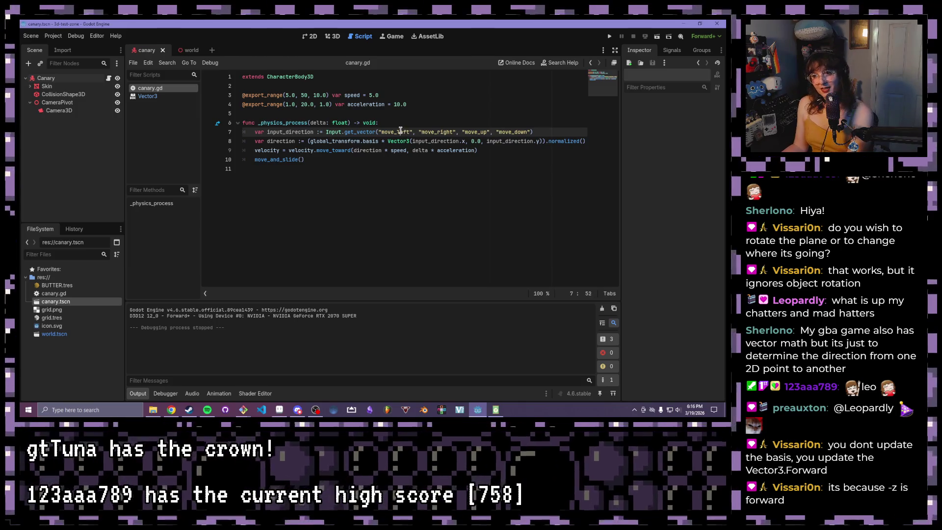
triple_click(400, 132)
click(398, 131)
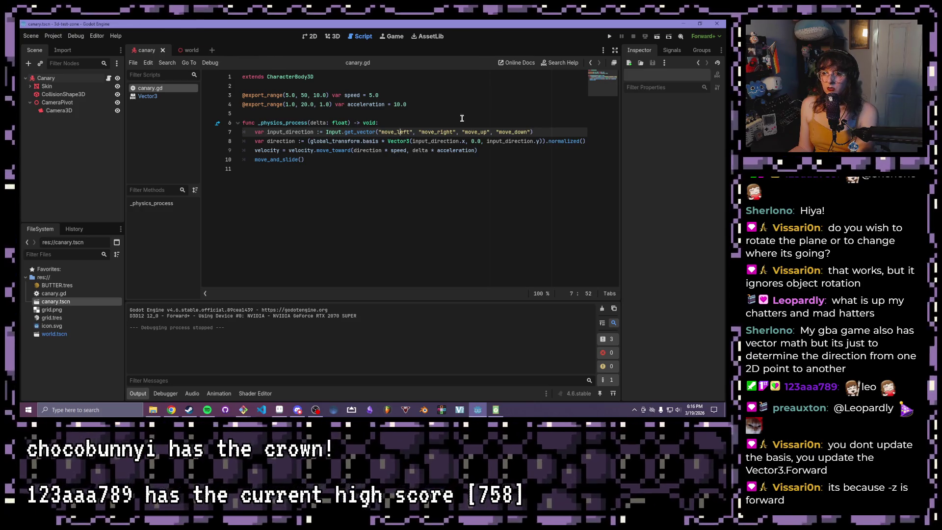
click(507, 148)
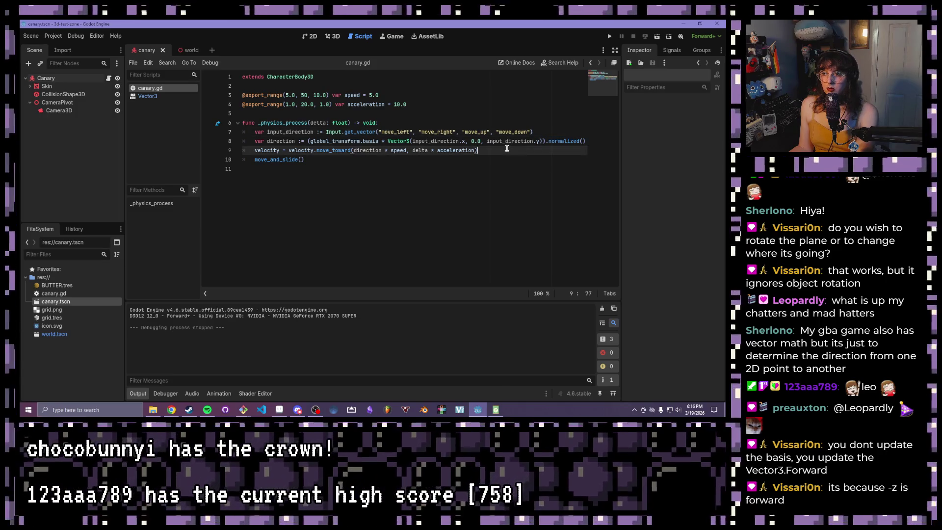
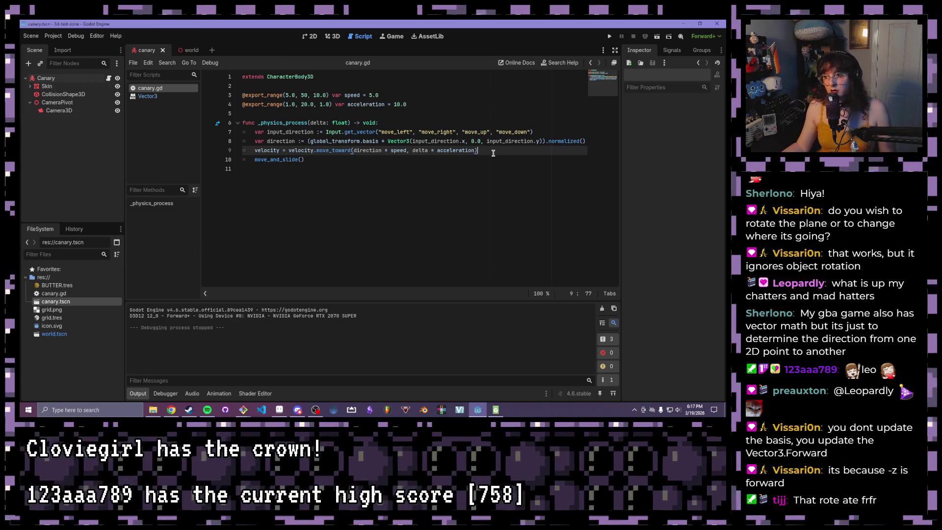
key(Return)
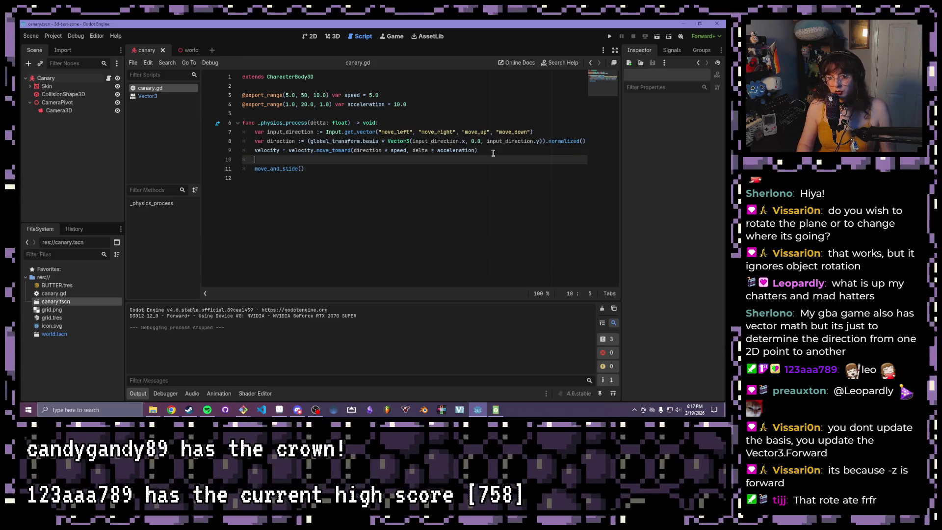
click(464, 104)
key(Return)
key(Return)
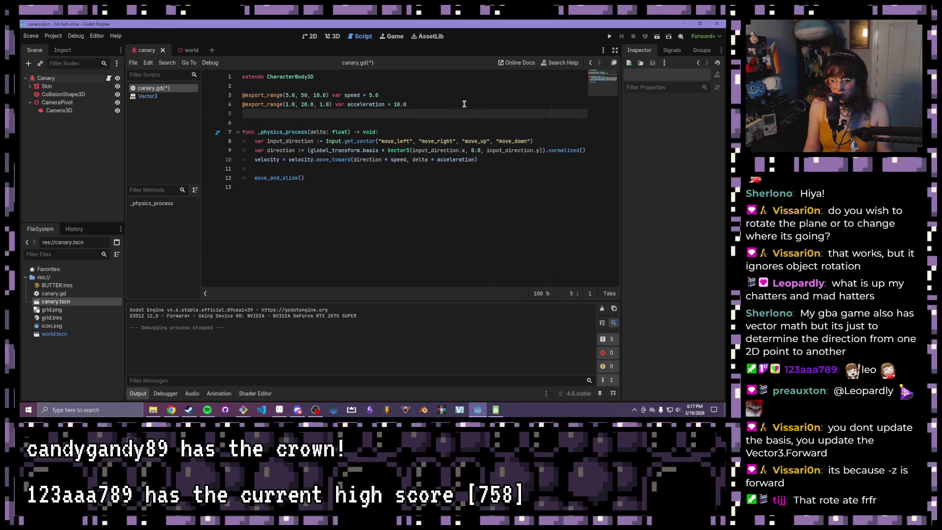
right_click(49, 87)
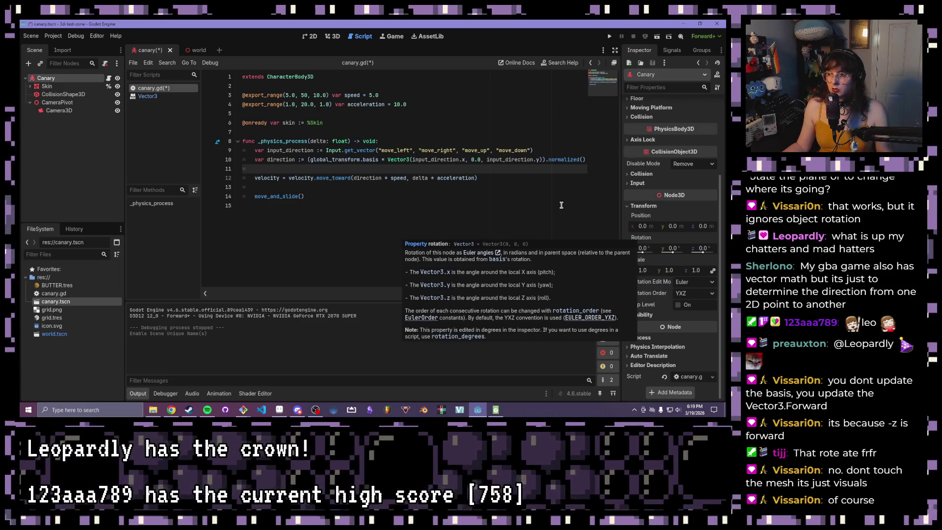
click(294, 187)
Step: Write rotation.y += input_direction.y on empty line 11
click(293, 170)
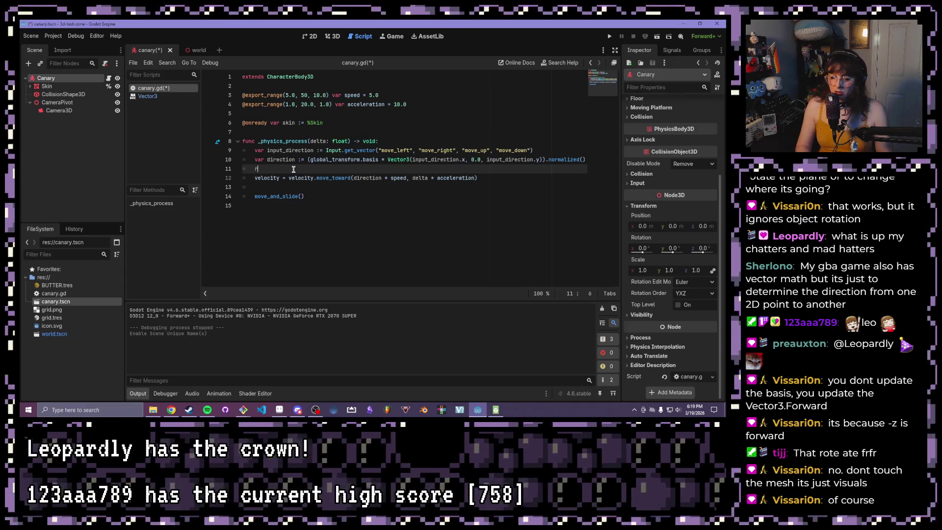
text(ro)
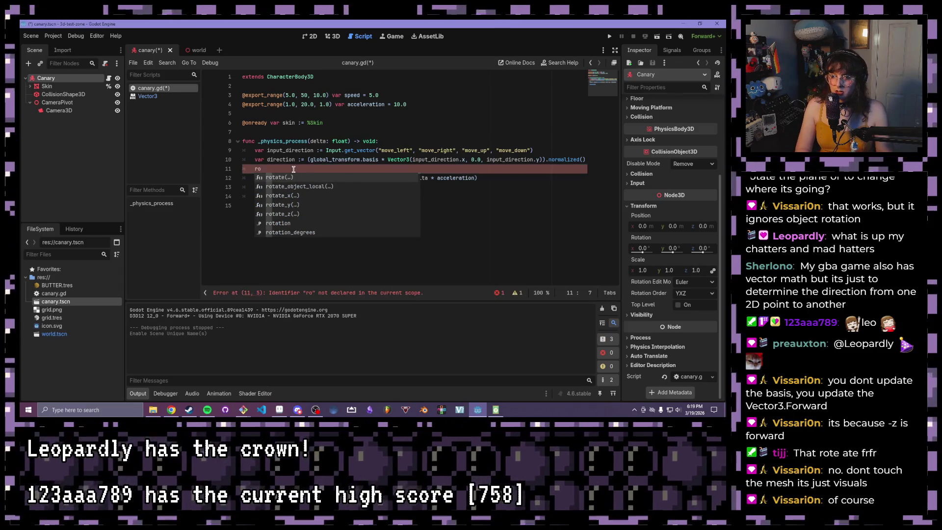
text(tation.y )
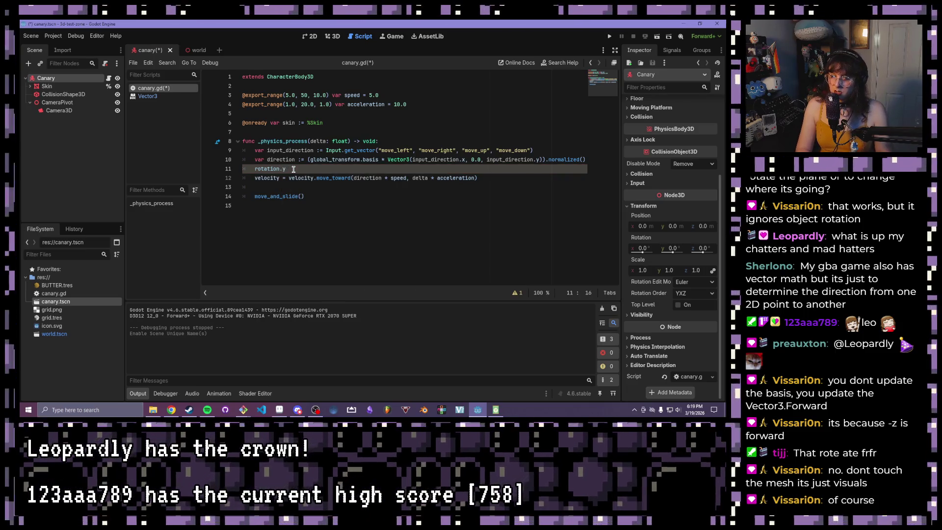
text(+= input)
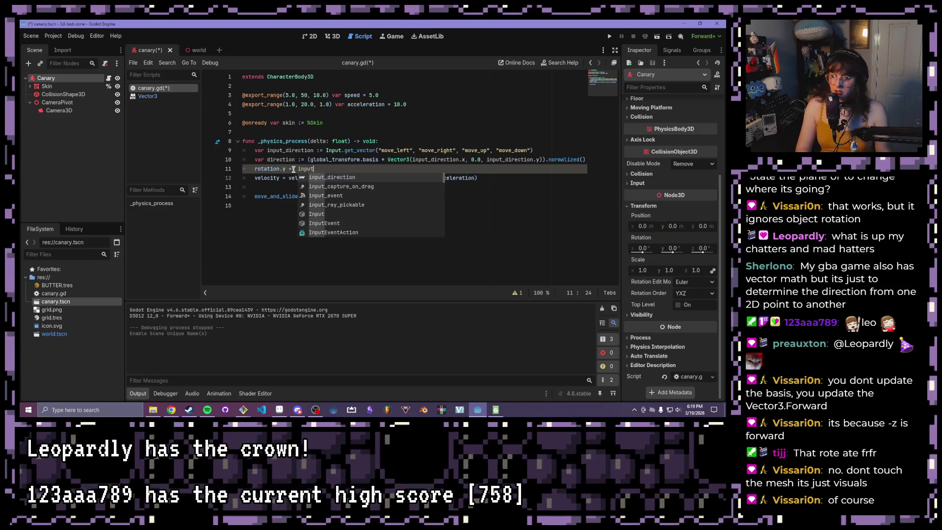
key(Return)
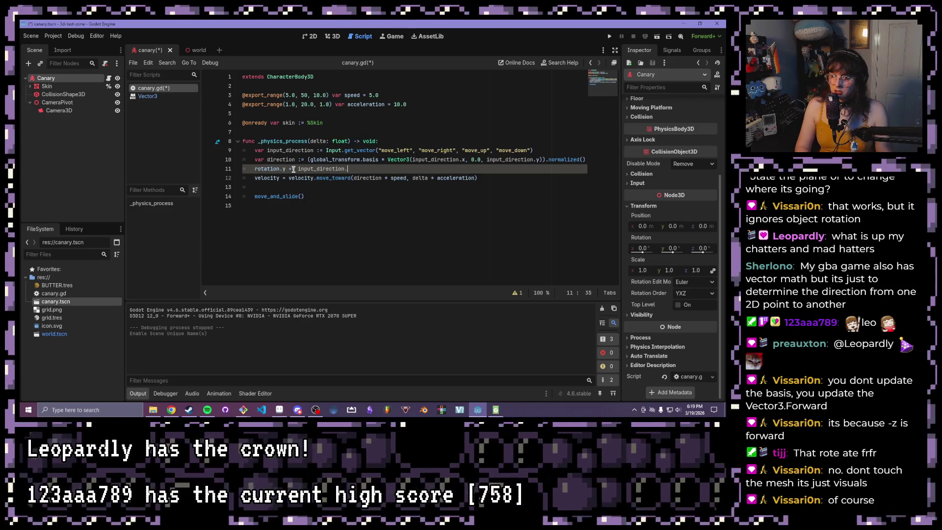
text(.y)
click(431, 153)
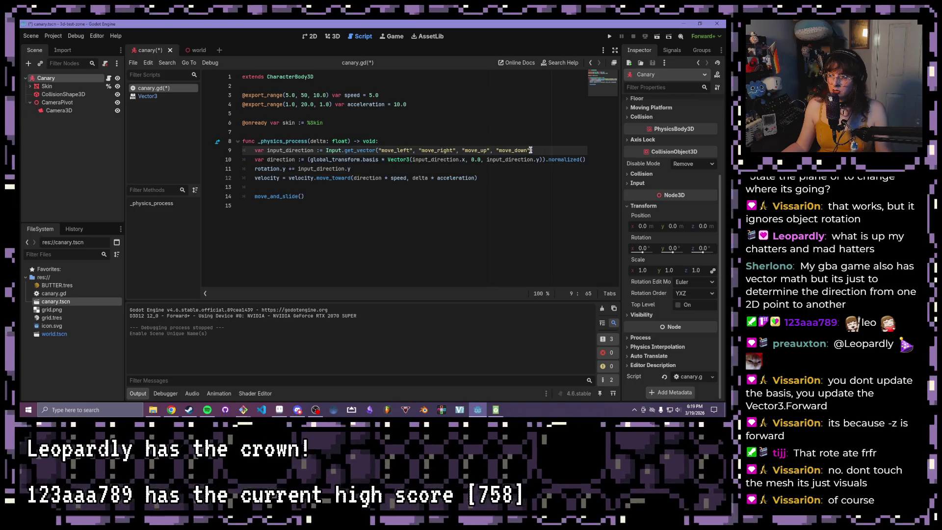
Step: Replace input_direction.y in the direction Vector3 with 0.0, save canary.gd and run the game
drag(540, 160, 485, 160)
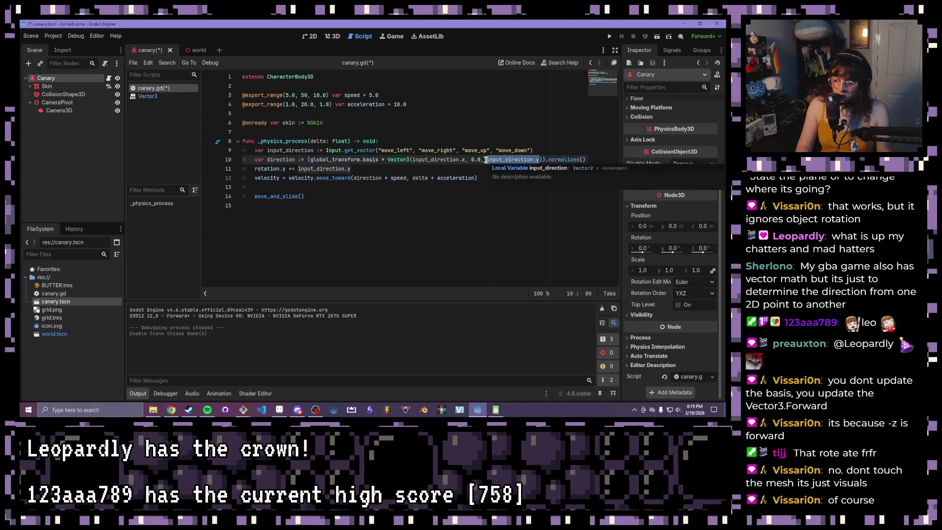
text(0.0)
click(486, 160)
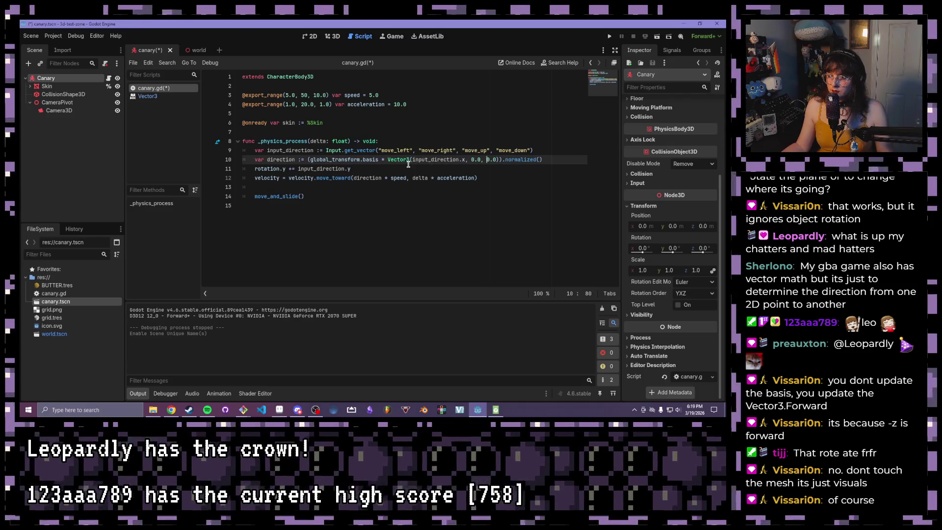
key(ctrl+s)
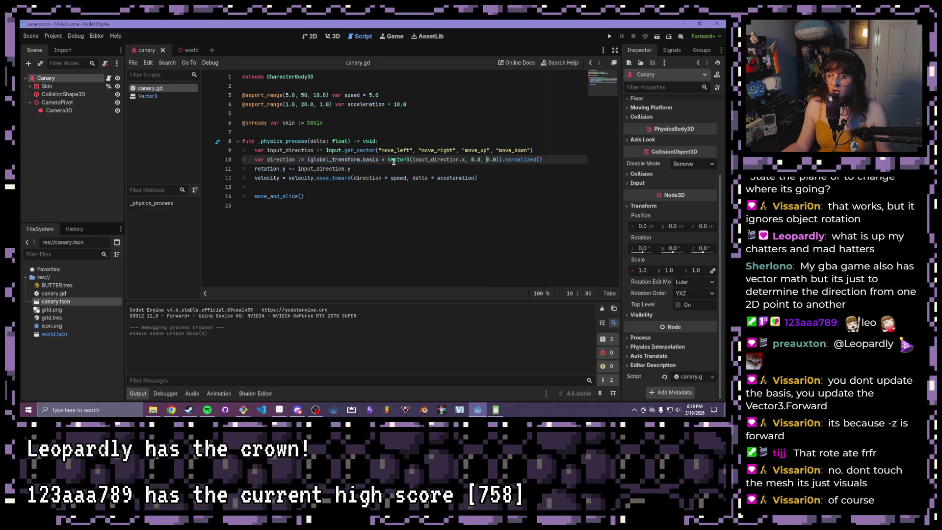
key(F6)
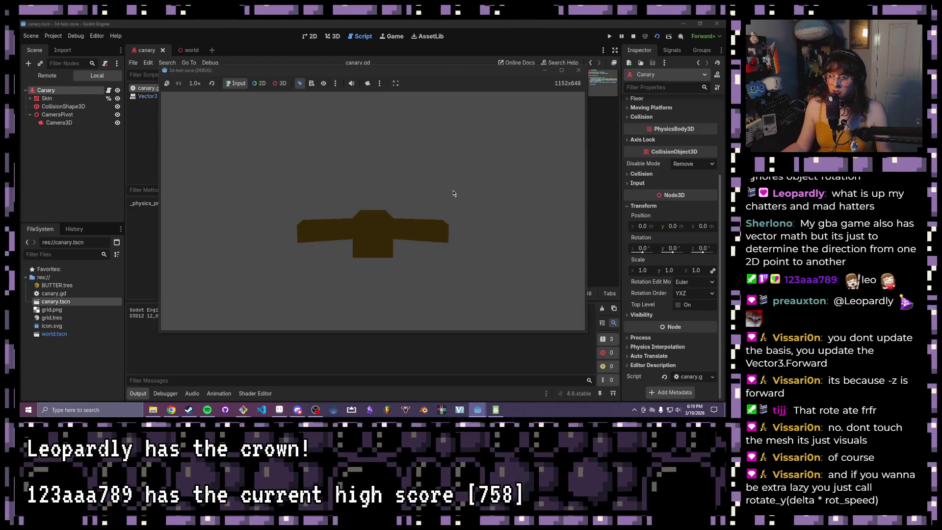
Step: Close the game and multiply the rotation line's yaw change by delta
click(578, 70)
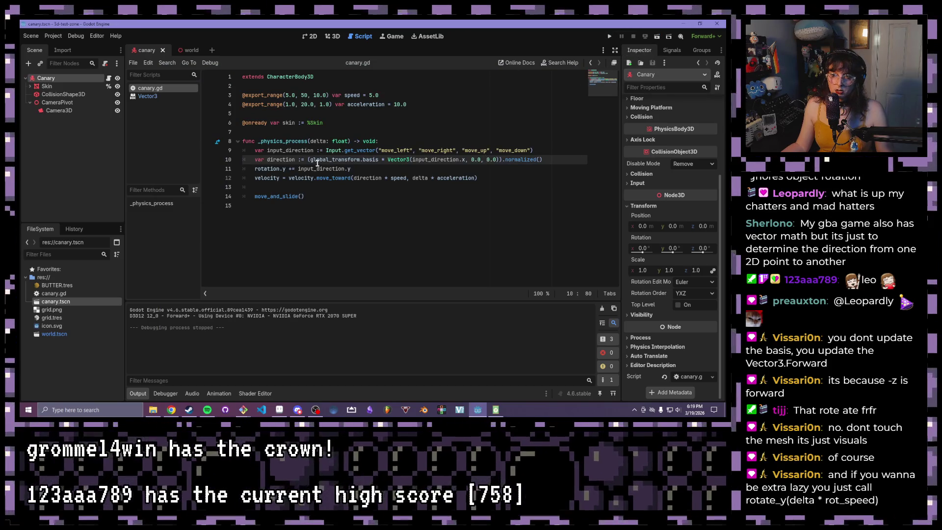
click(298, 168)
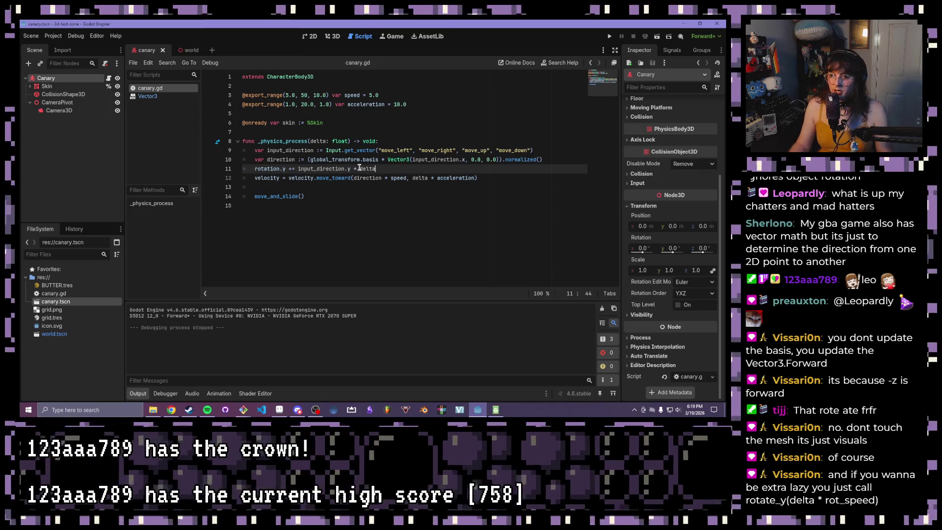
click(502, 151)
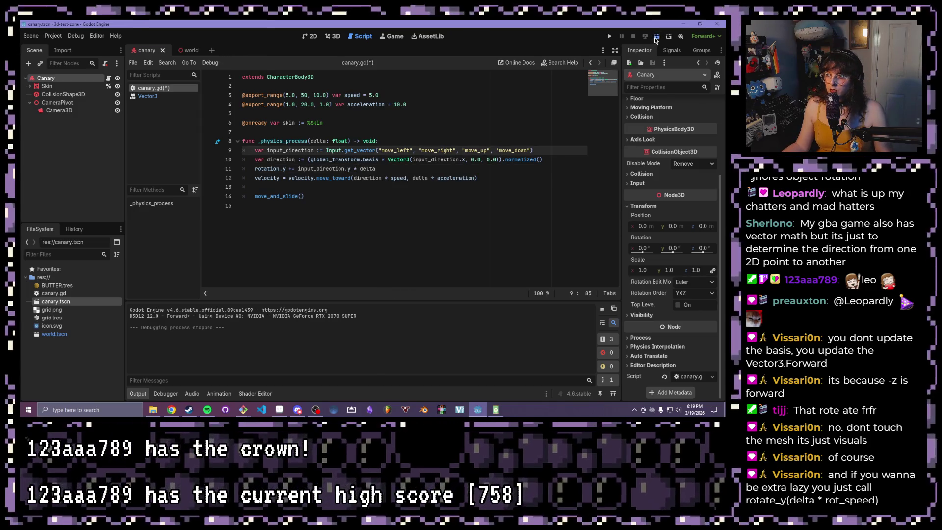
Step: Run the scene, turn the canary with A, then stop the game
click(656, 37)
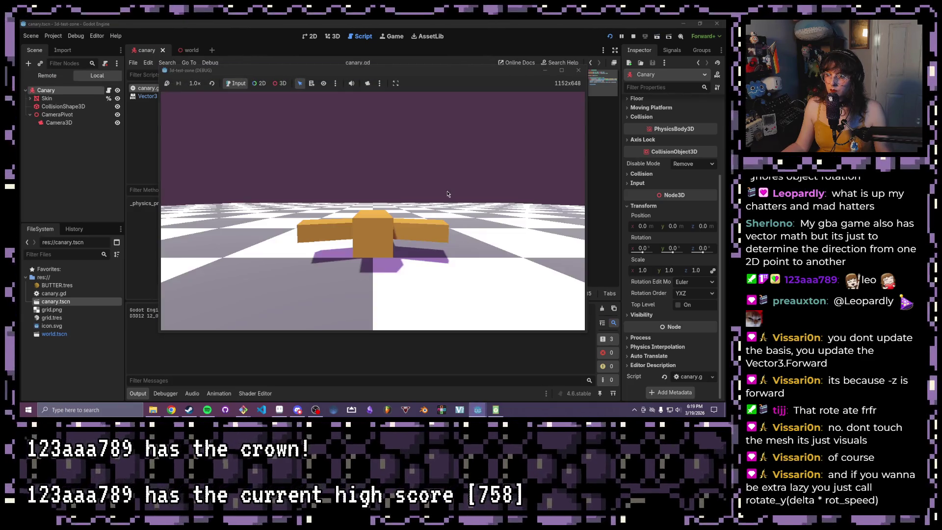
key(a)
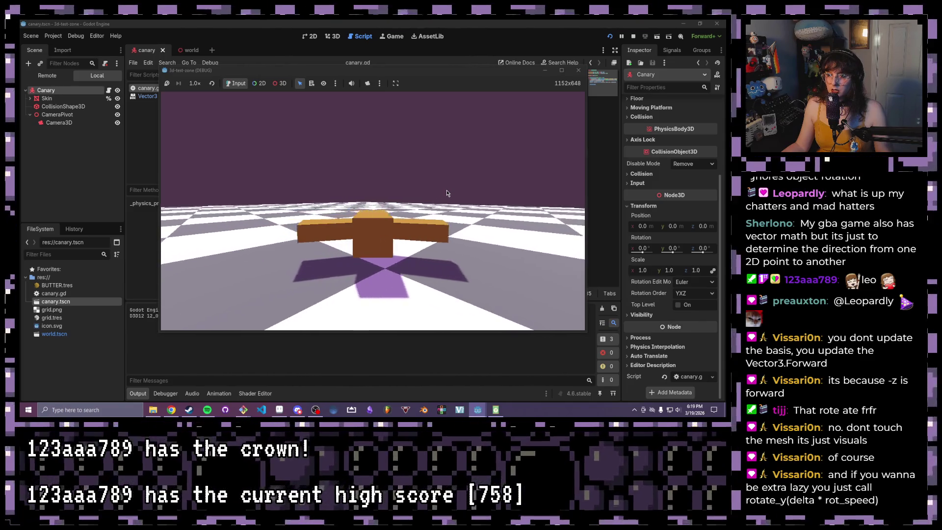
key(F8)
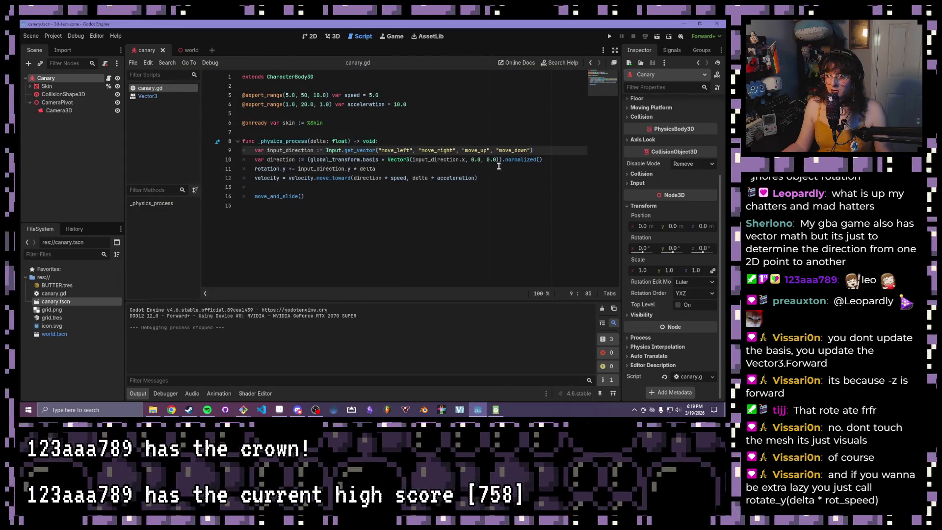
Step: Undo edits so the direction Vector3 reads (0.0, 0.0, input_direction.y), then save
drag(495, 159, 484, 159)
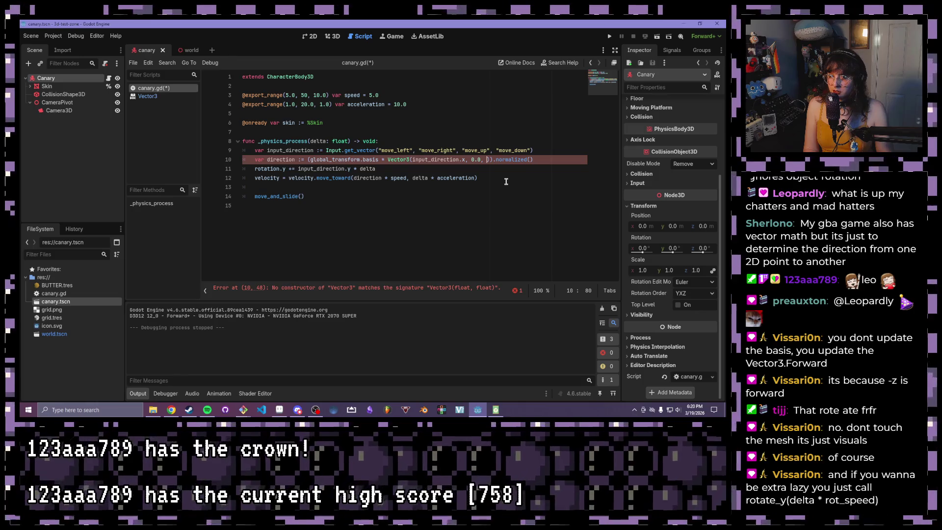
key(ctrl+z)
key(ctrl+z)
key(ctrl+z)
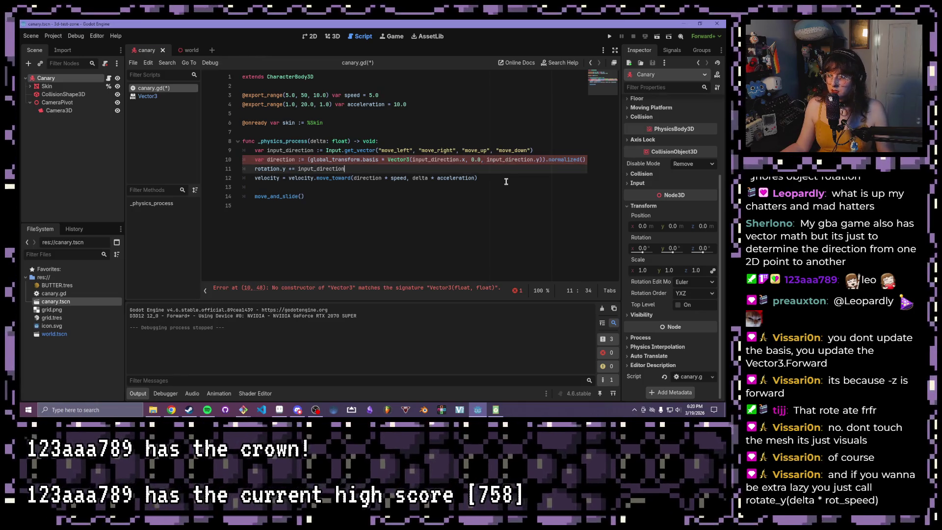
mouse_move(377, 161)
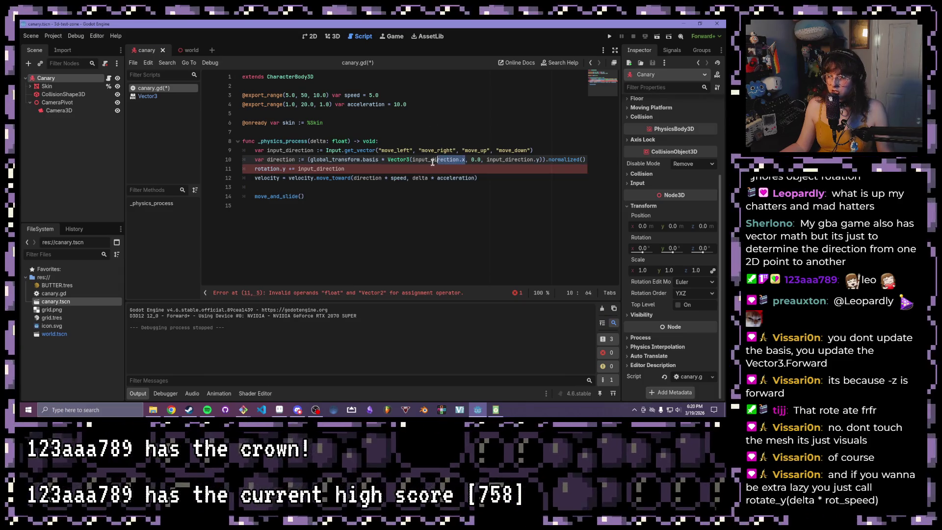
text(0)
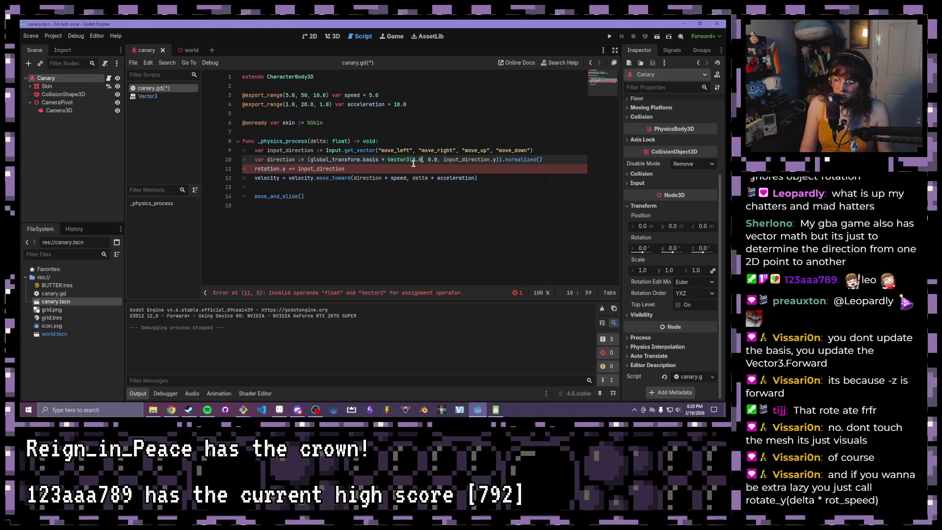
click(428, 150)
click(347, 169)
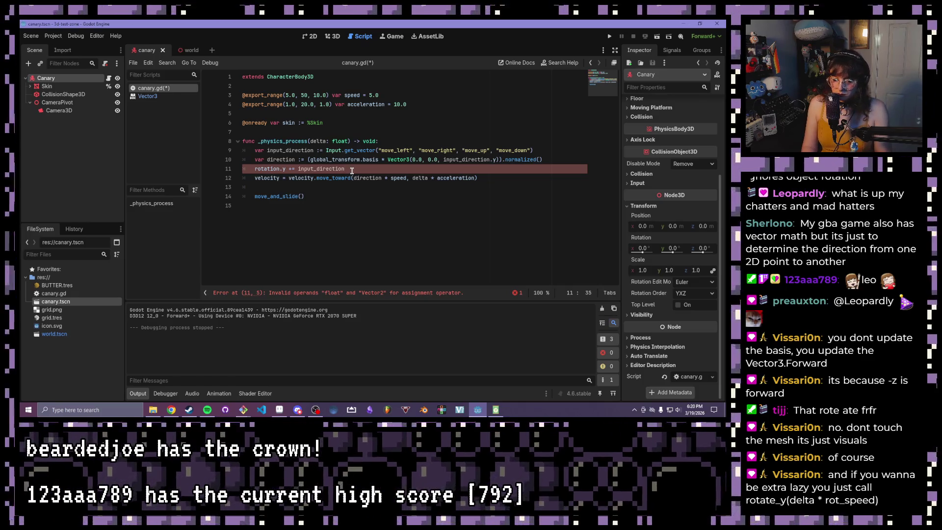
text(* delta)
click(353, 150)
key(ctrl+s)
Step: Change the rotation line to input_direction.x * delta and relaunch the game
mouse_move(340, 147)
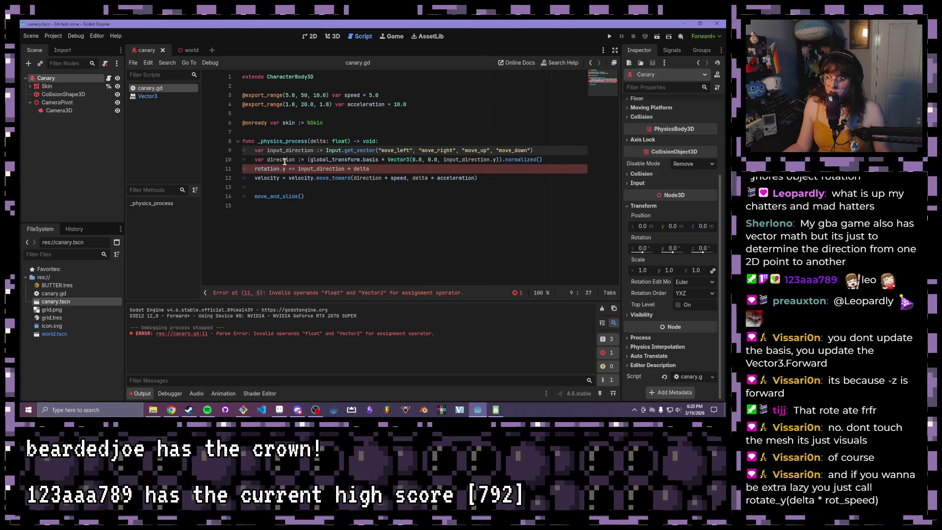
click(347, 169)
text(.y)
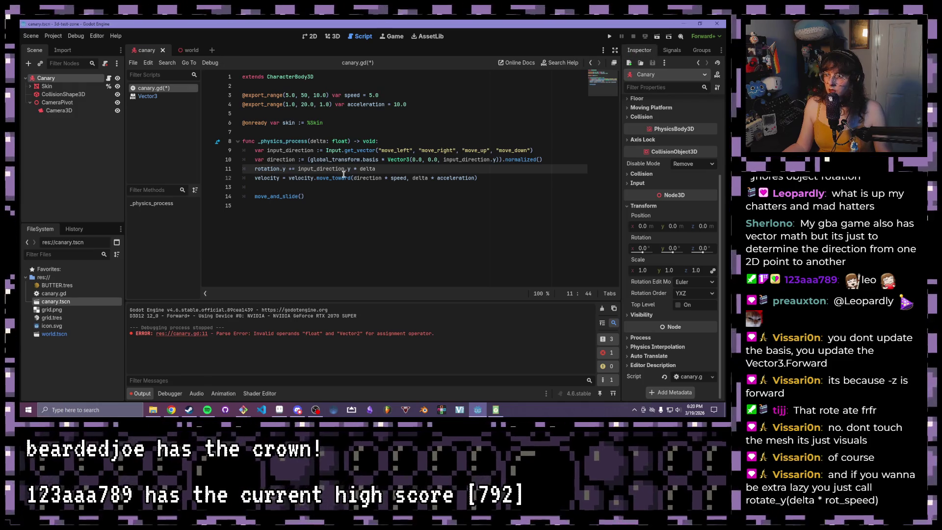
key(BackSpace)
text(x)
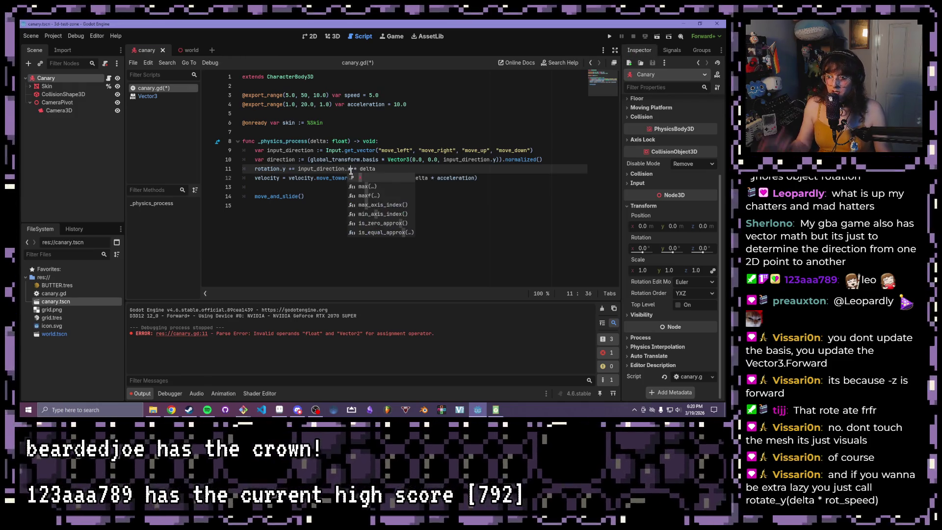
click(448, 144)
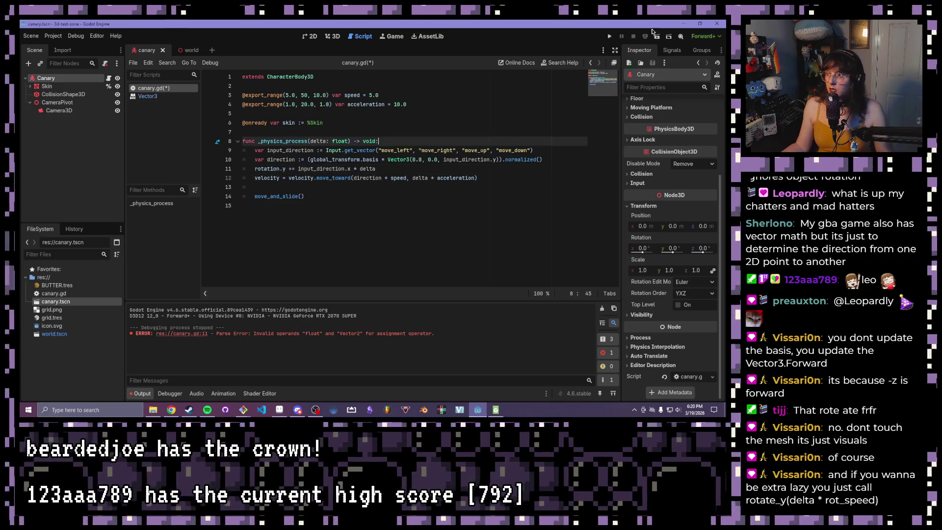
click(611, 37)
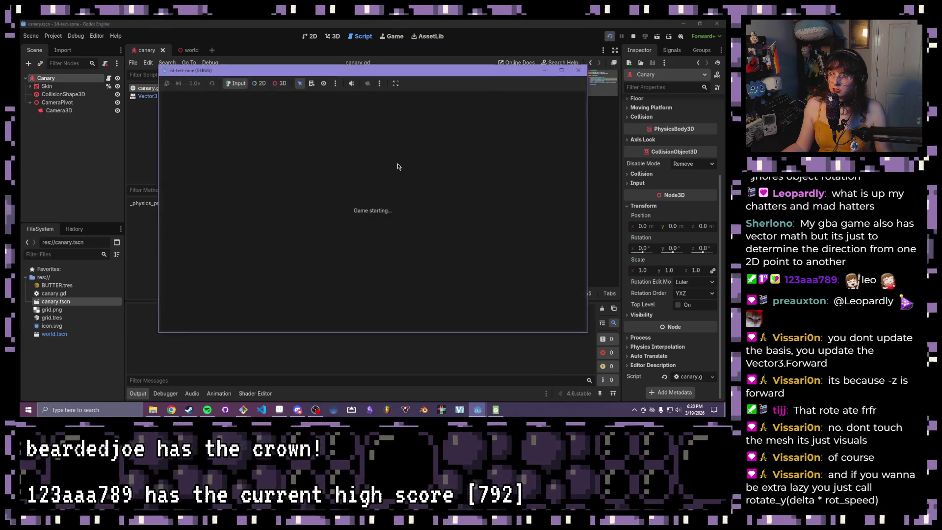
Step: Wrap input_direction.x * delta on the rotation line in parentheses, save and run
click(401, 162)
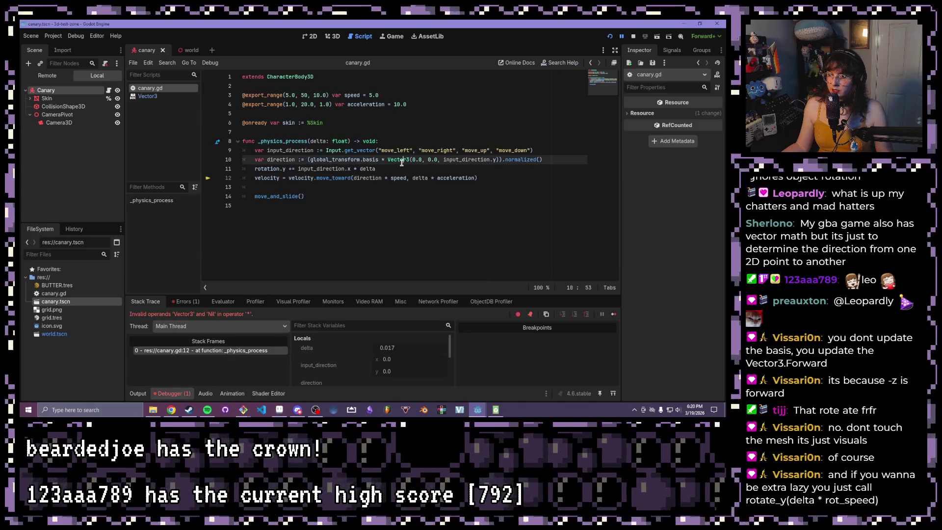
click(260, 178)
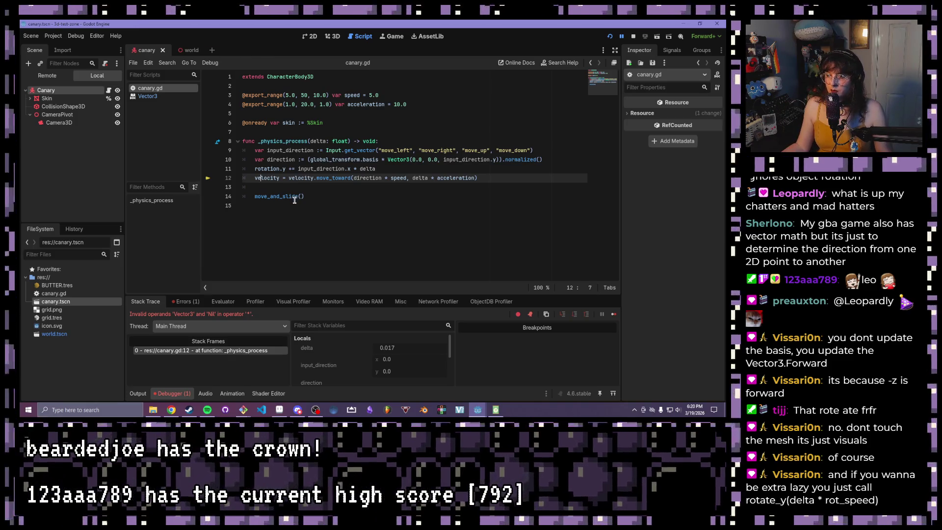
click(295, 197)
click(294, 185)
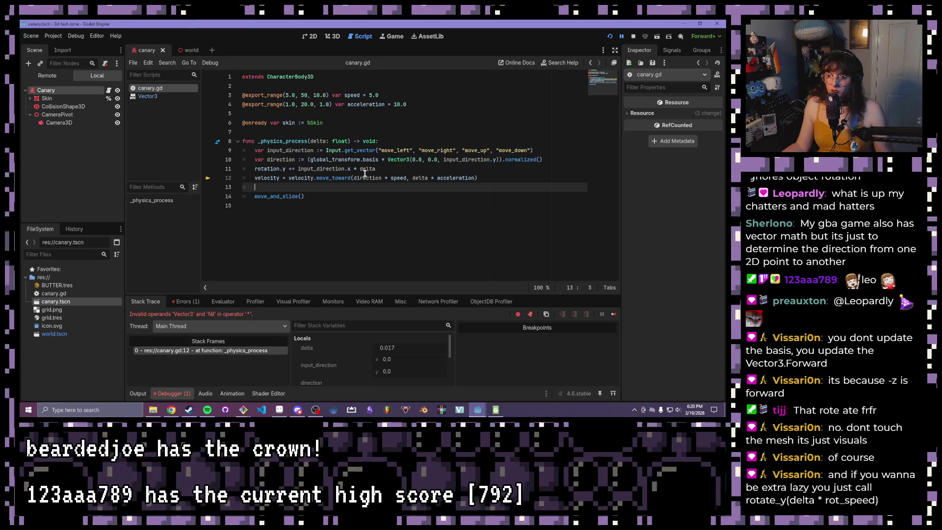
click(287, 176)
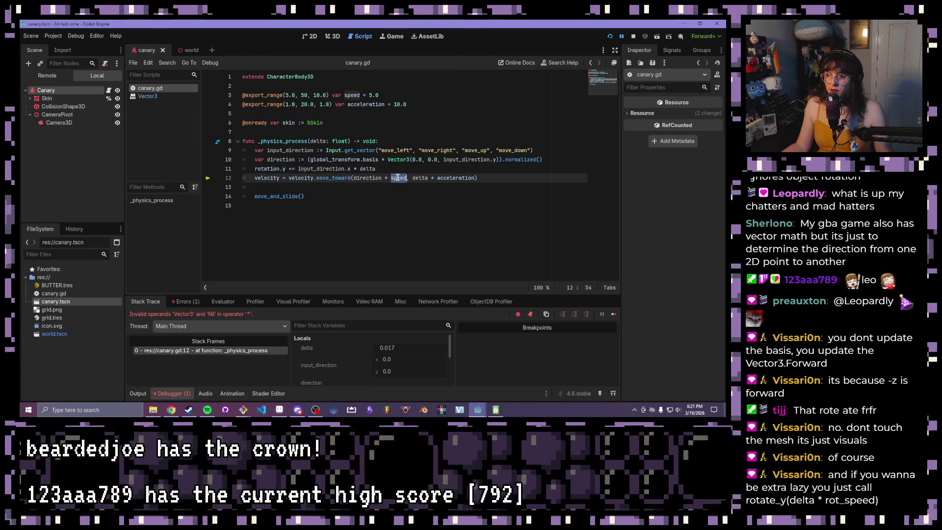
click(469, 185)
click(400, 169)
text(()
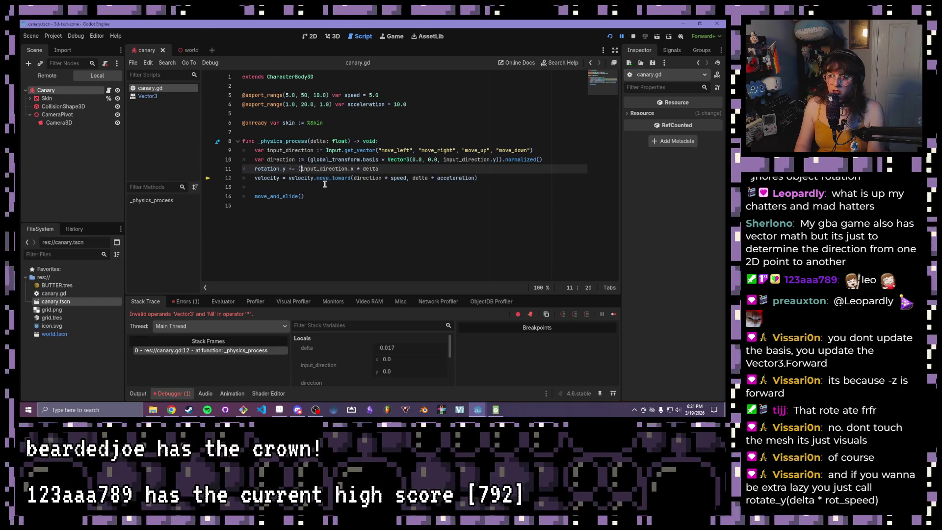
click(382, 169)
text())
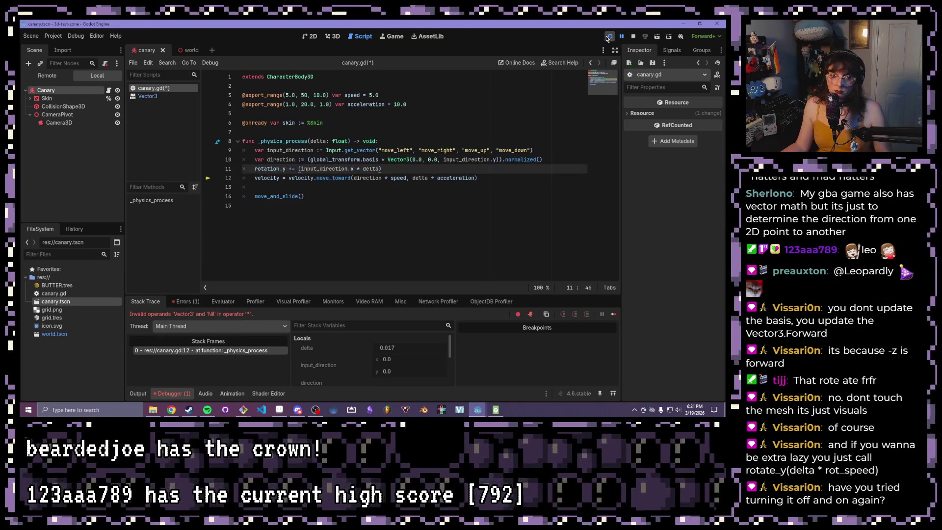
click(619, 35)
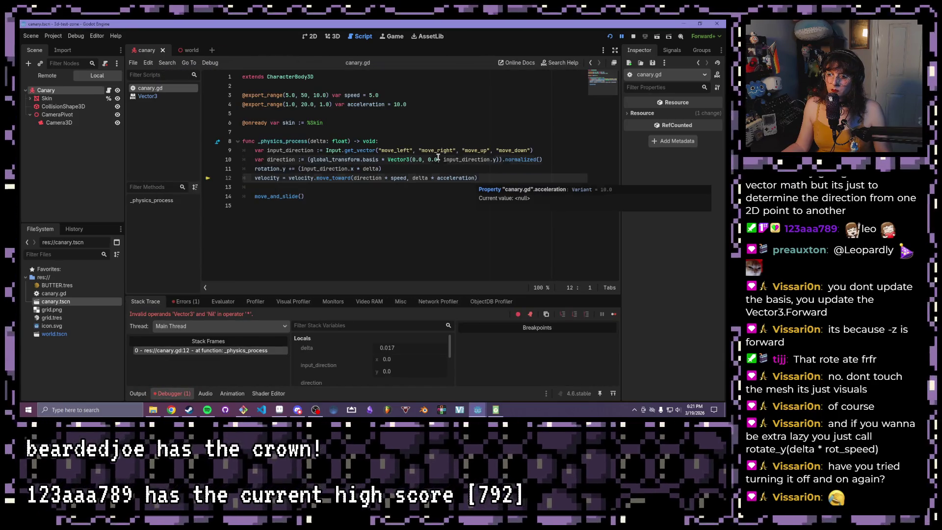
Step: Comment out the rotation.y line with Ctrl+K
click(438, 159)
drag(244, 178, 469, 176)
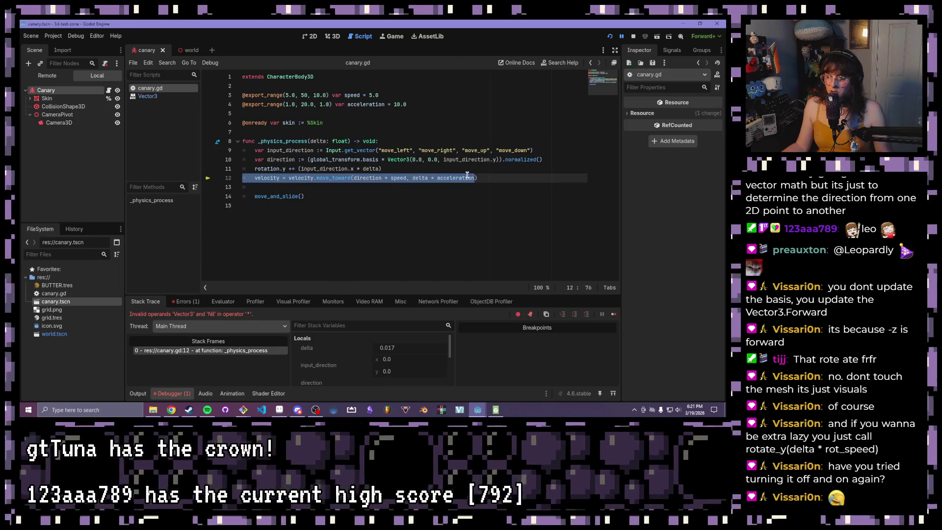
mouse_move(466, 175)
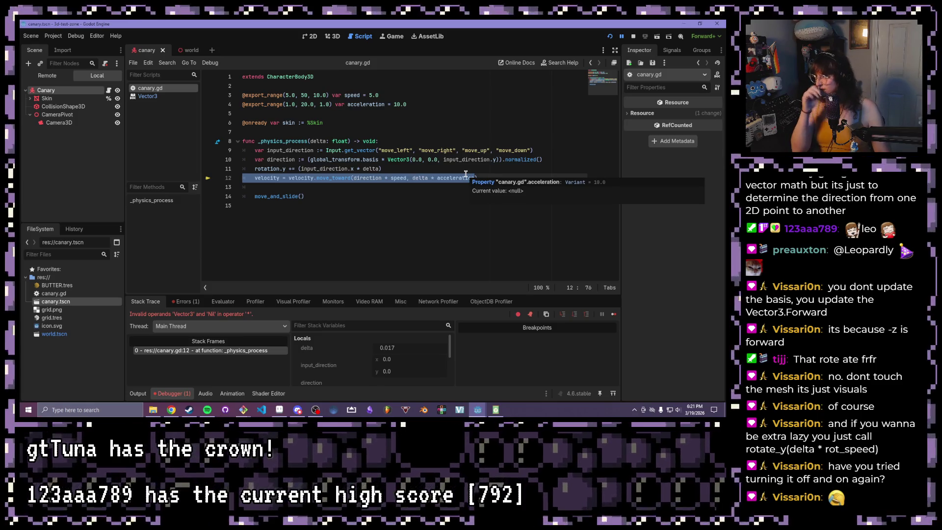
drag(382, 168, 257, 170)
key(ctrl+k)
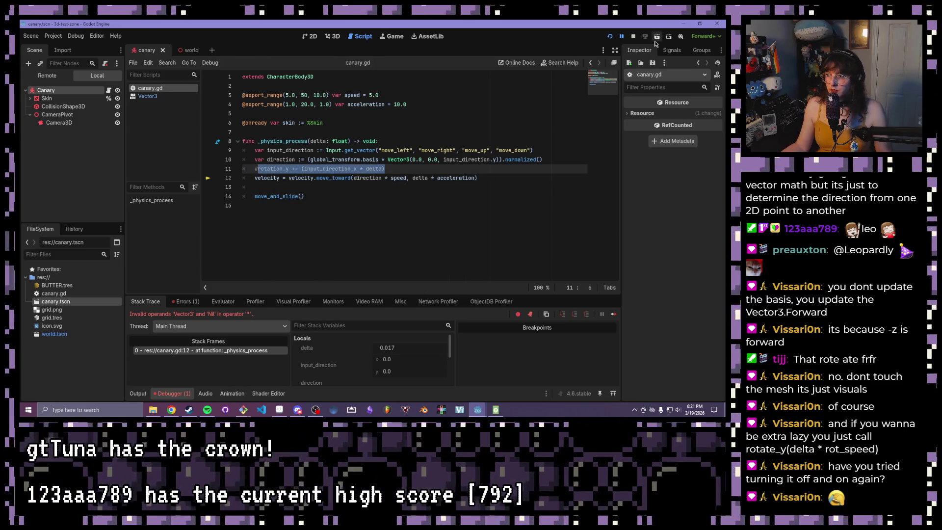
Step: Relaunch the scene, fly the canary forward with W, then close the game
click(656, 36)
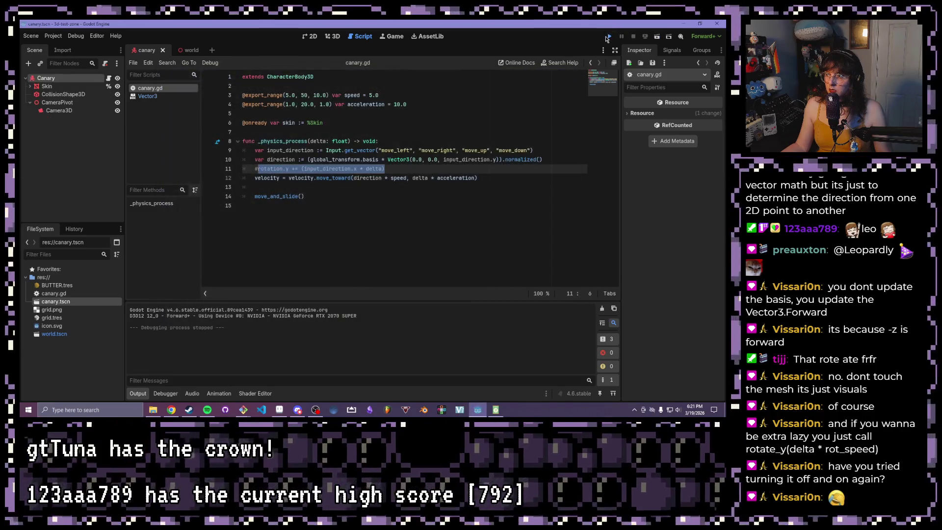
key(w)
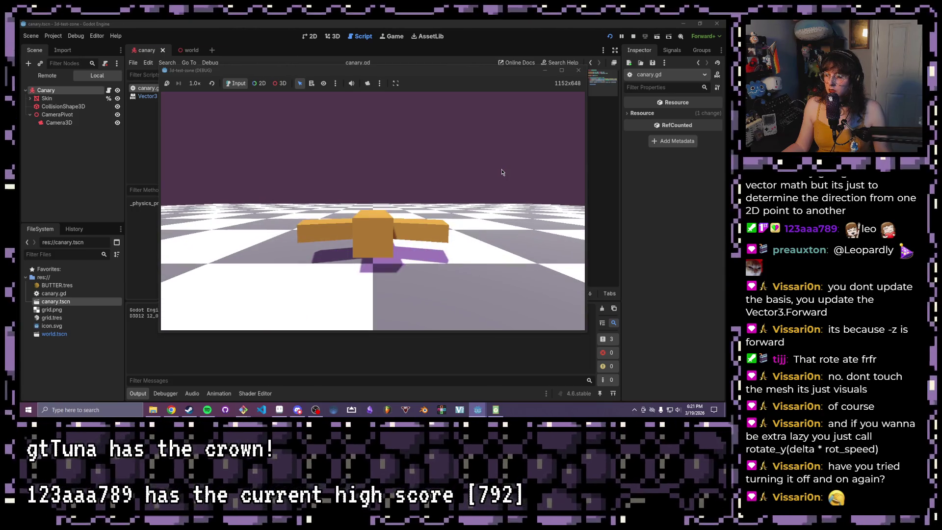
click(578, 70)
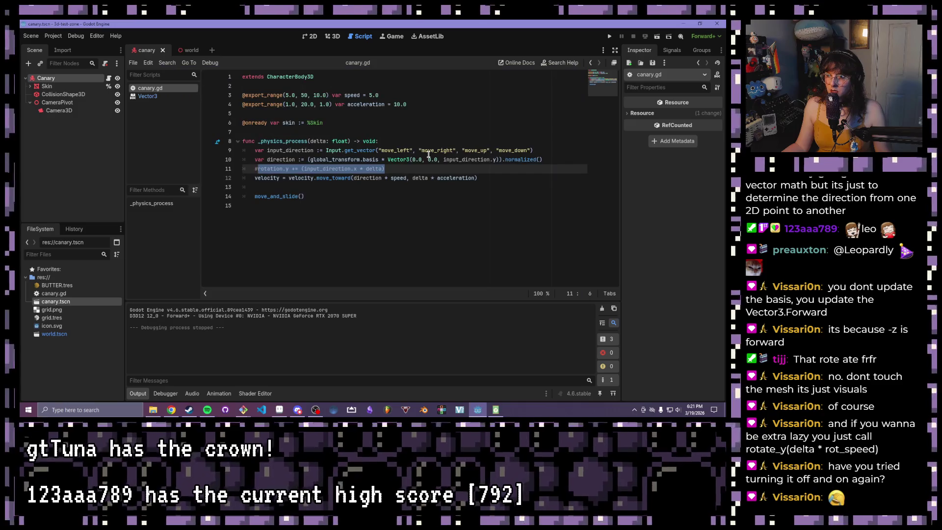
Step: Uncomment the rotation line and change input_direction.x to input_direction.y
click(424, 170)
key(ctrl+k)
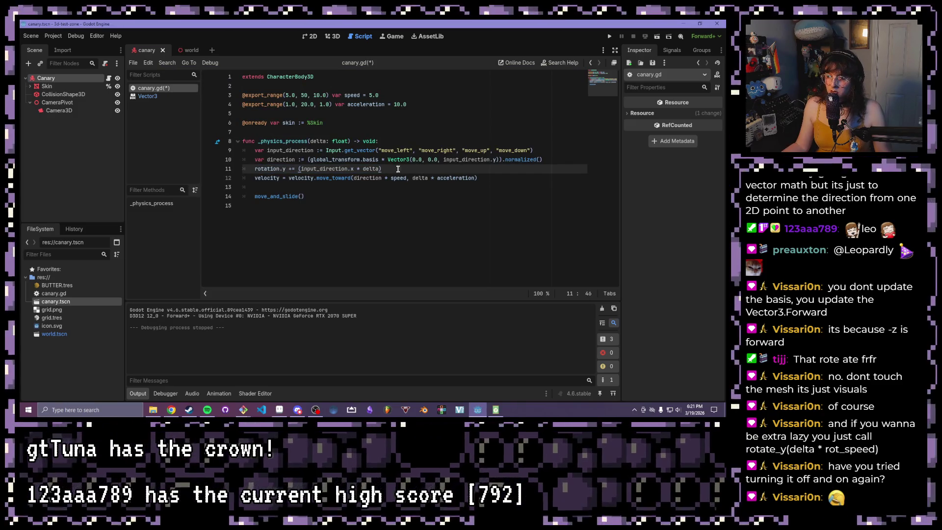
click(266, 168)
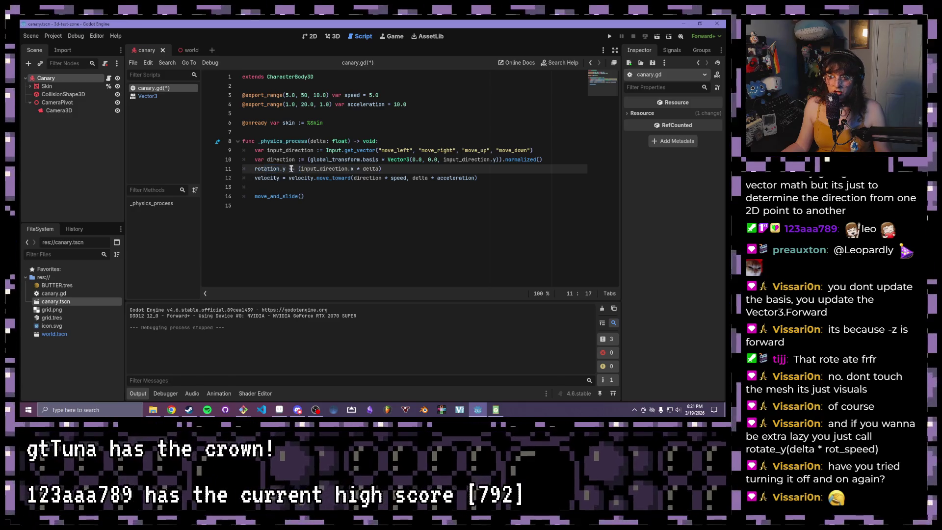
click(345, 169)
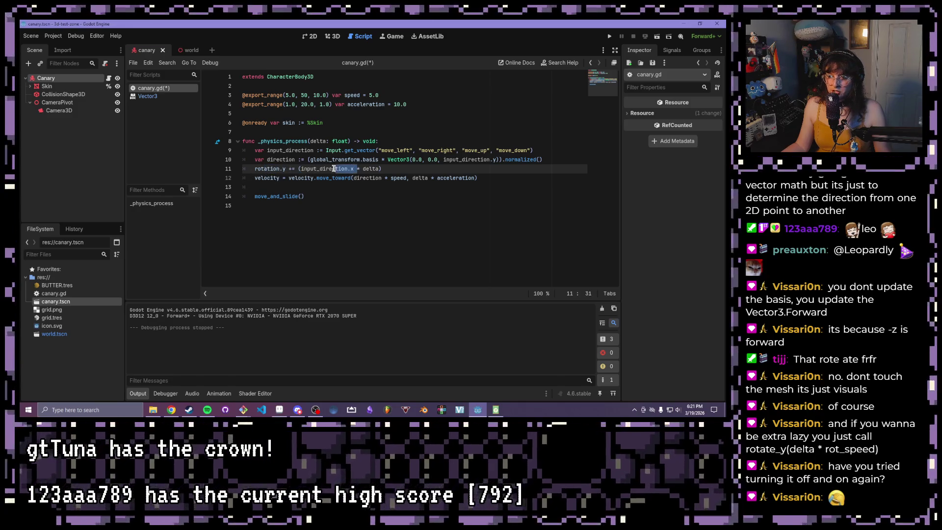
drag(354, 169, 298, 169)
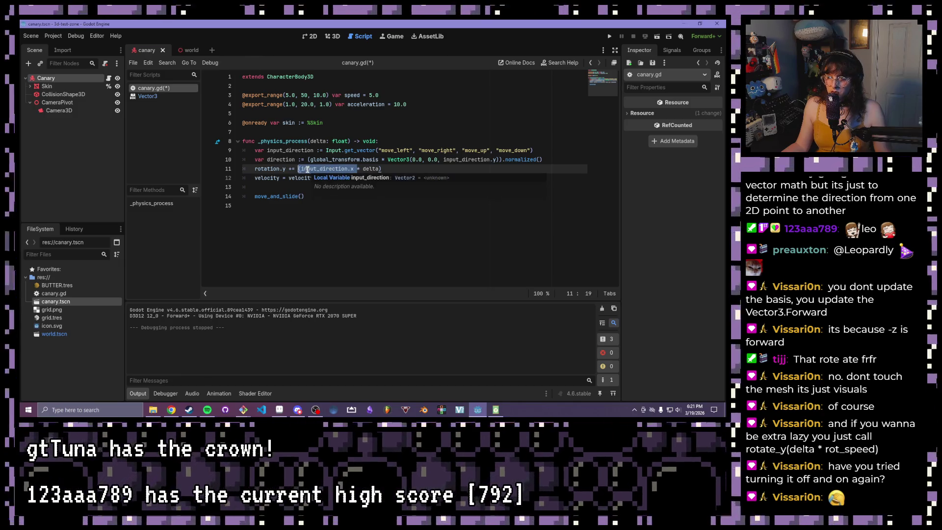
text(()
key(BackSpace)
text(y)
key(End)
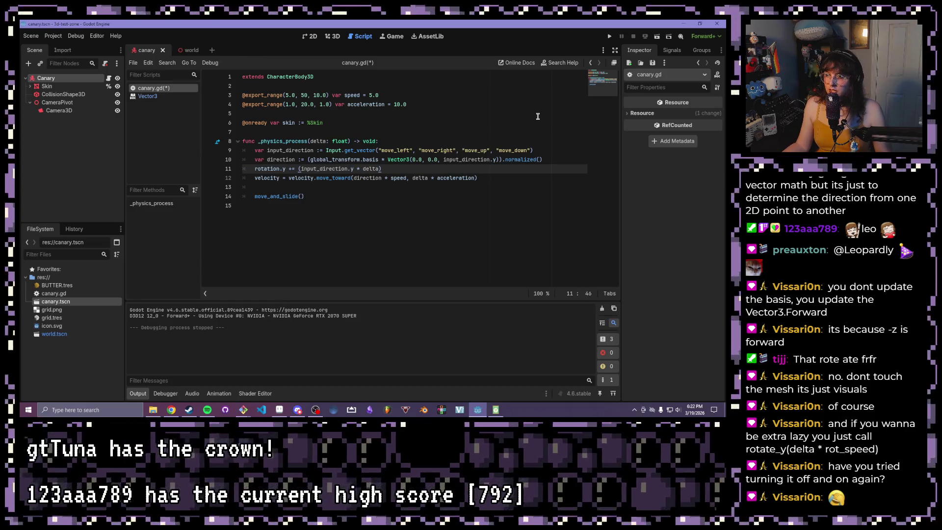
Step: Save and run the scene to watch the canary turn, then stop it
click(657, 36)
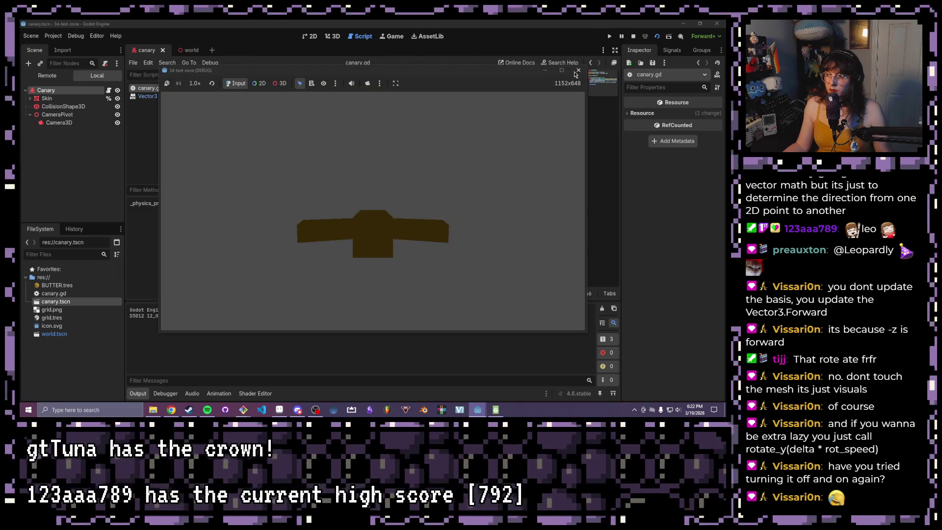
click(578, 70)
click(609, 37)
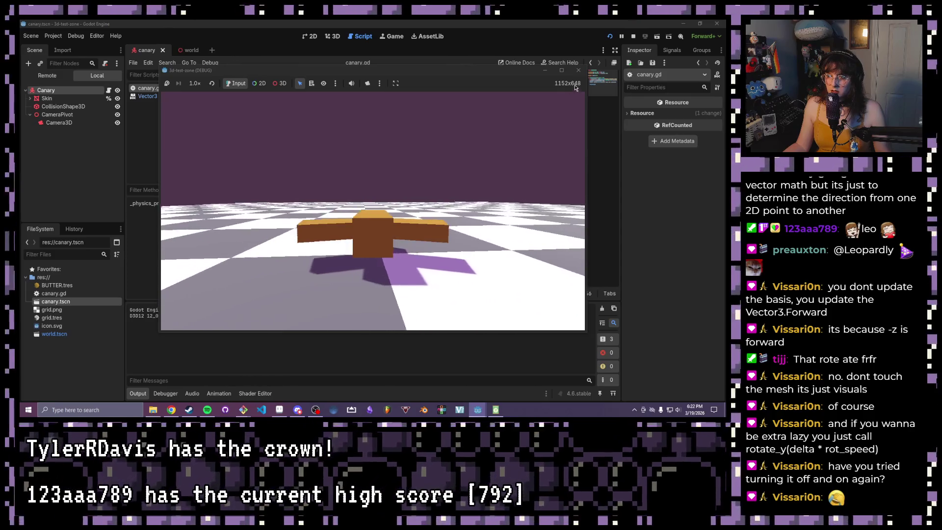
key(F8)
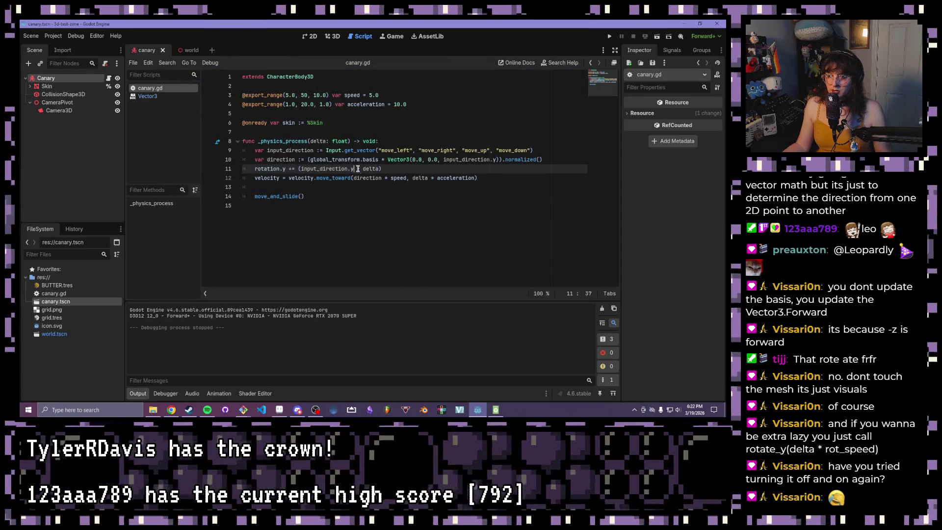
Step: Switch the rotation line back to input_direction.x, run, and turn the canary with A
key(BackSpace)
text(x)
click(388, 168)
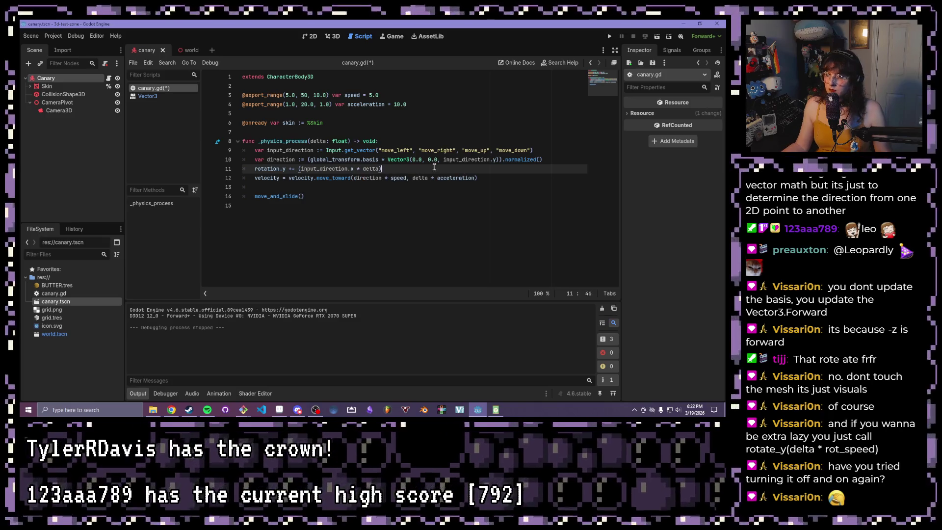
click(657, 38)
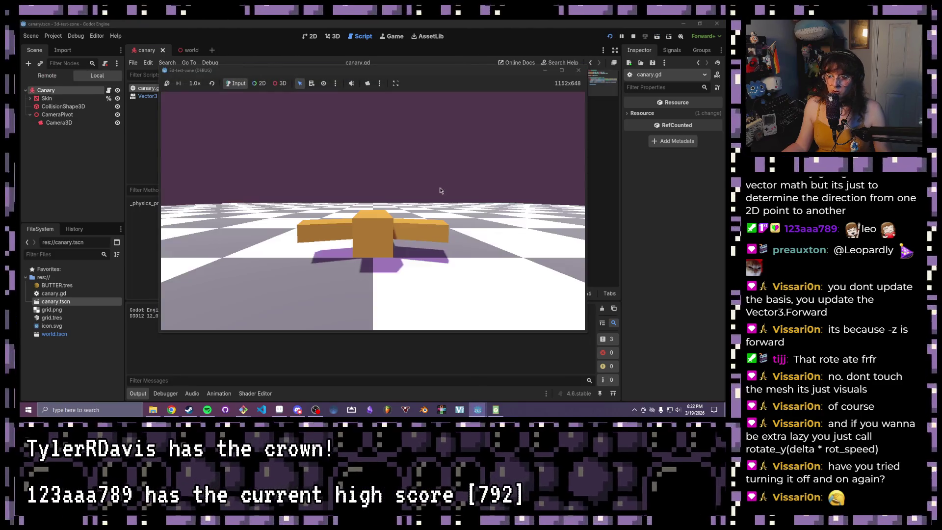
key(a)
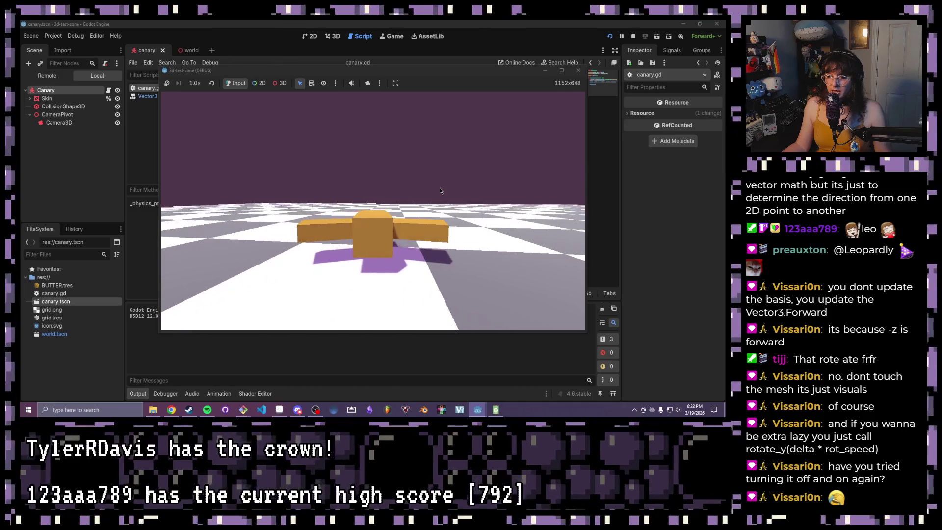
key(a)
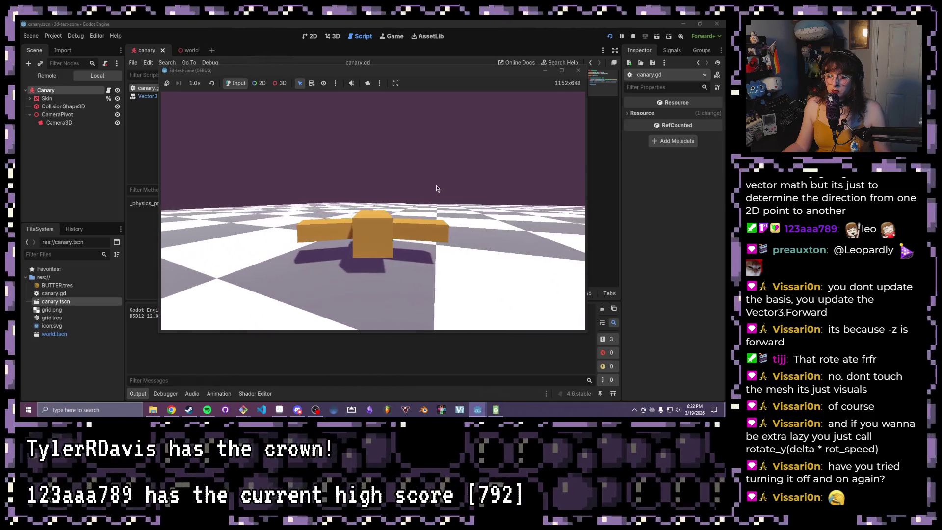
key(a)
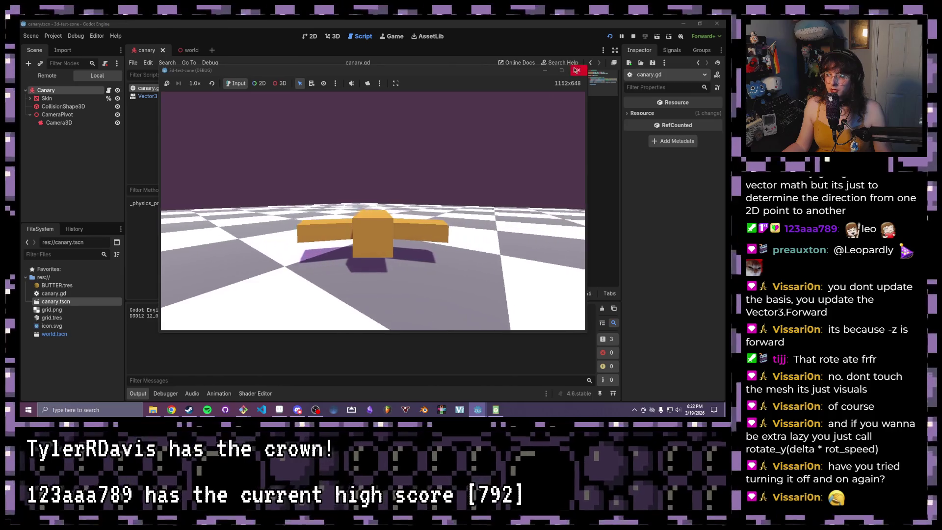
click(576, 70)
Step: Negate input_direction.x by adding a minus sign on the rotation line
click(335, 160)
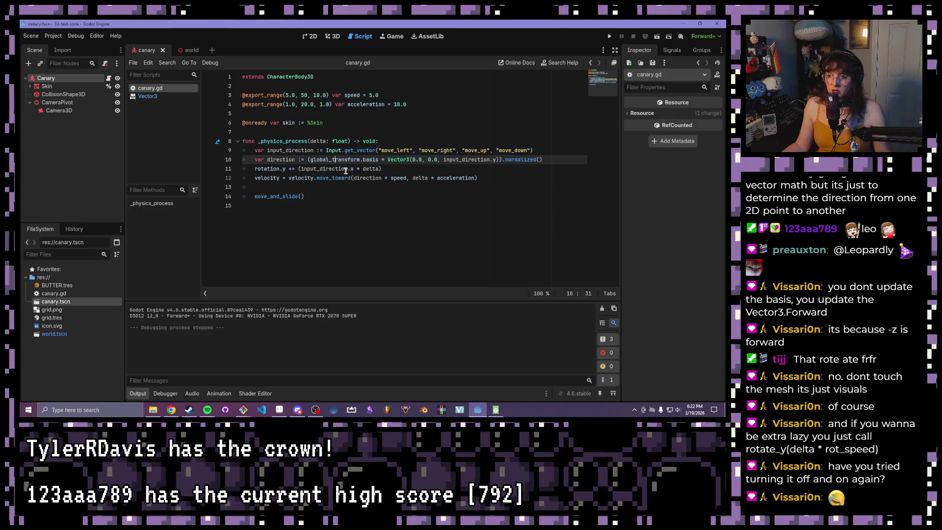
click(301, 169)
text(-)
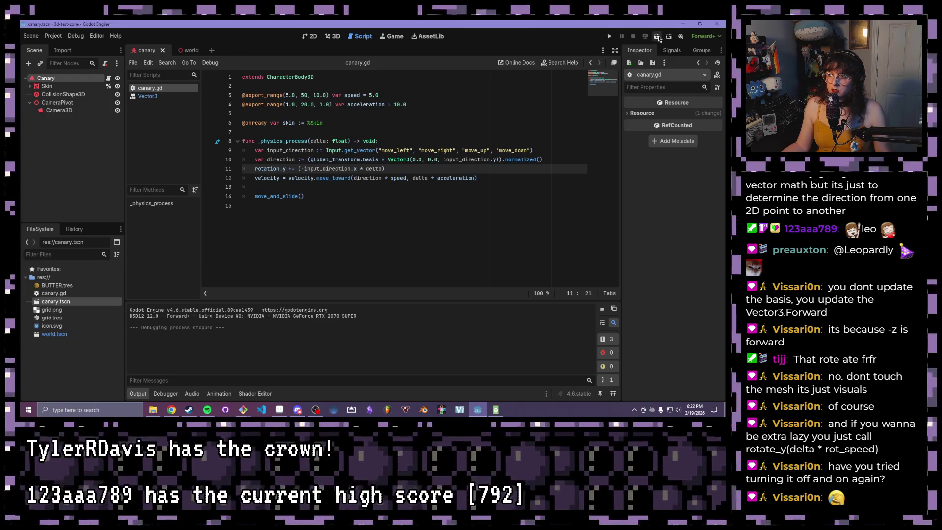
Step: Delete the minus sign from the rotation line and relaunch the scene
click(290, 168)
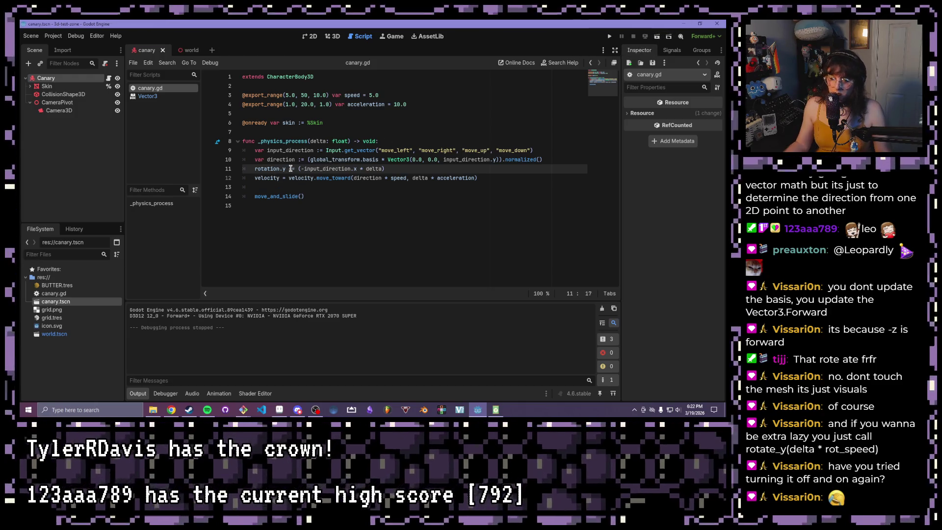
text(-)
click(301, 168)
key(Delete)
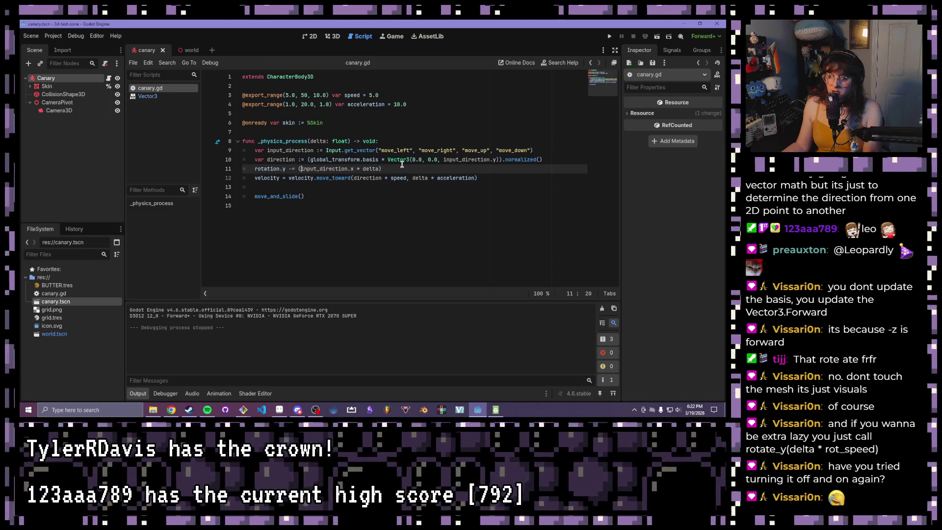
click(609, 36)
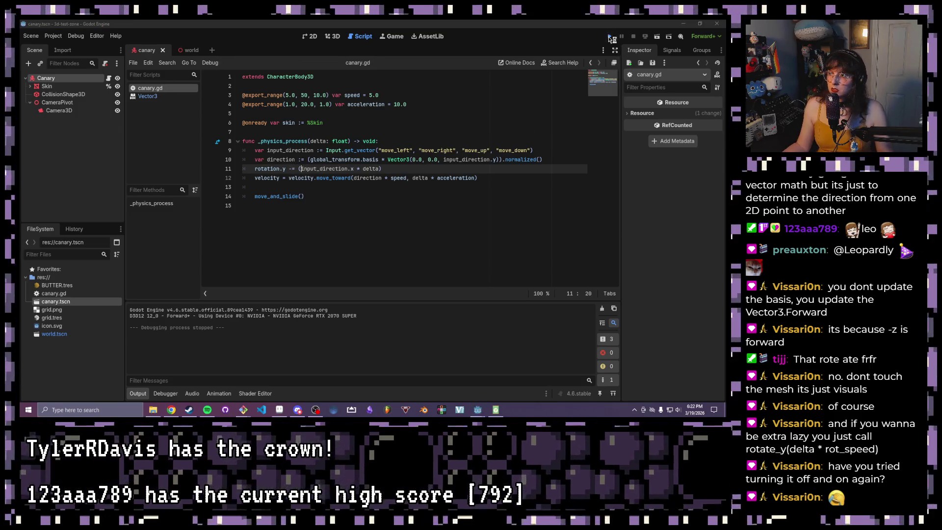
Step: Steer the canary with A and D in the game, then stop it and return to line 11
key(a)
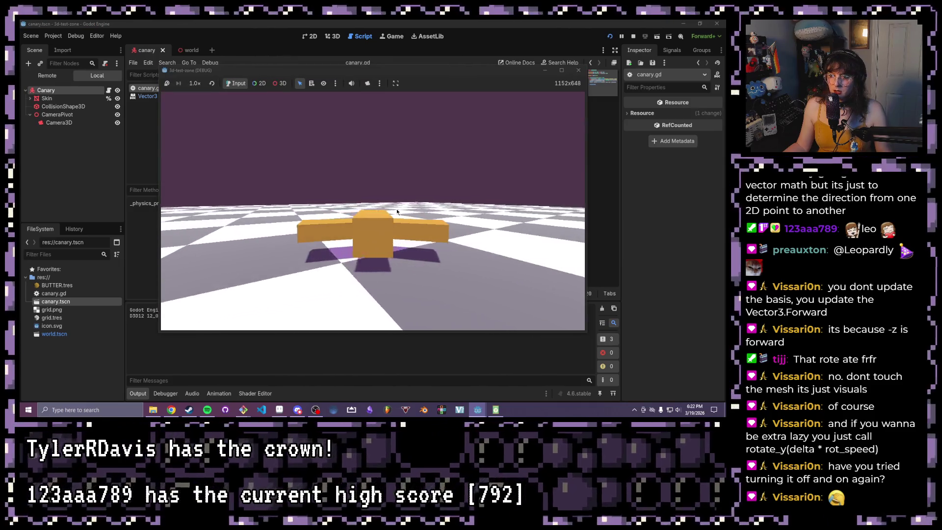
key(d)
key(d)
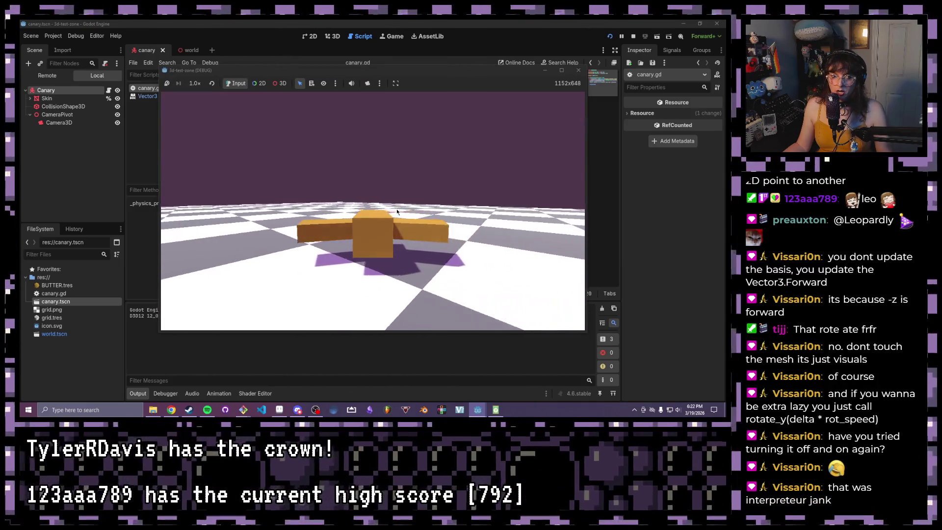
key(d)
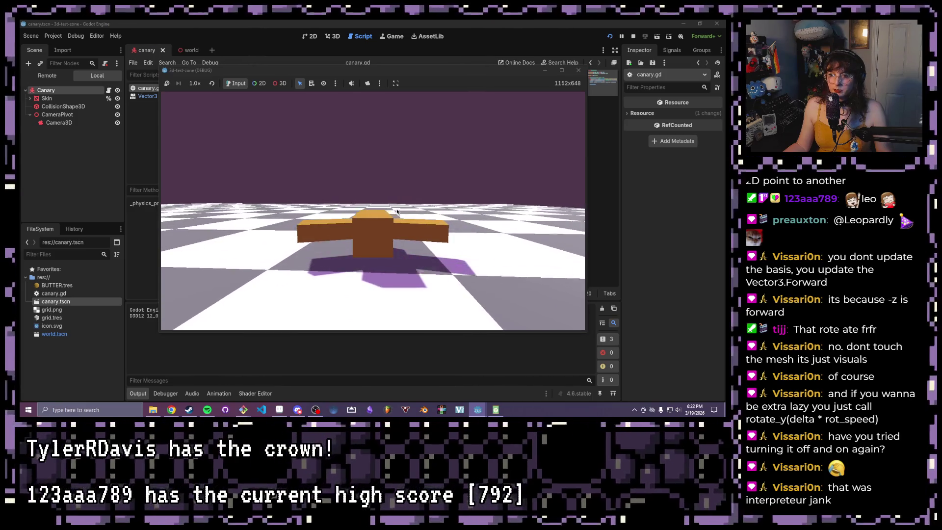
key(d)
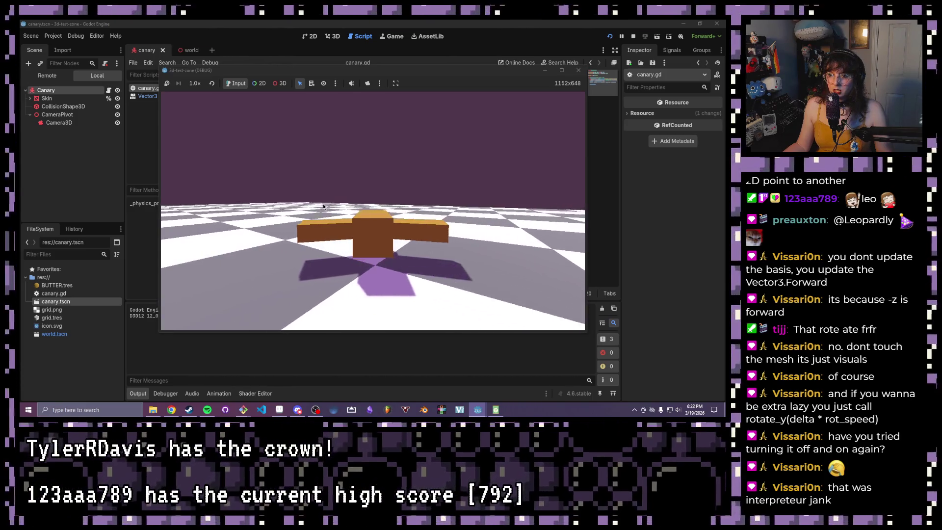
key(d)
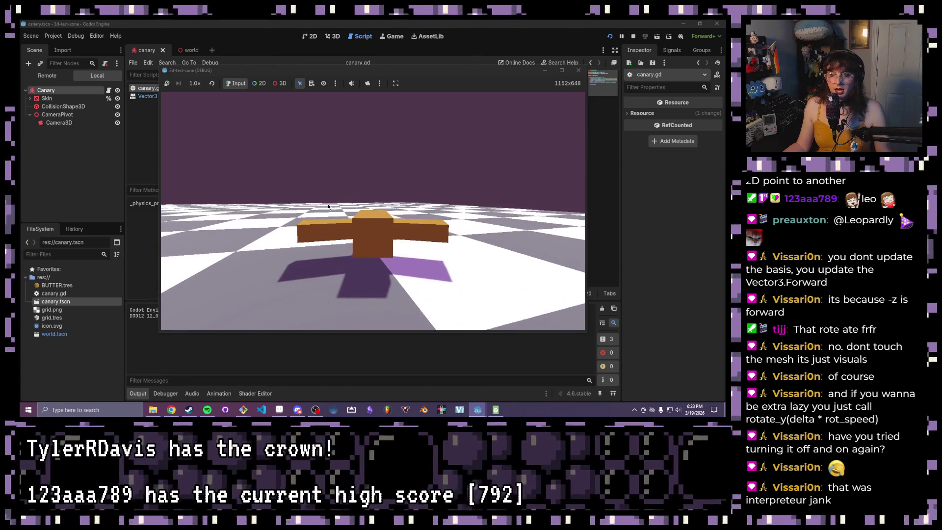
key(d)
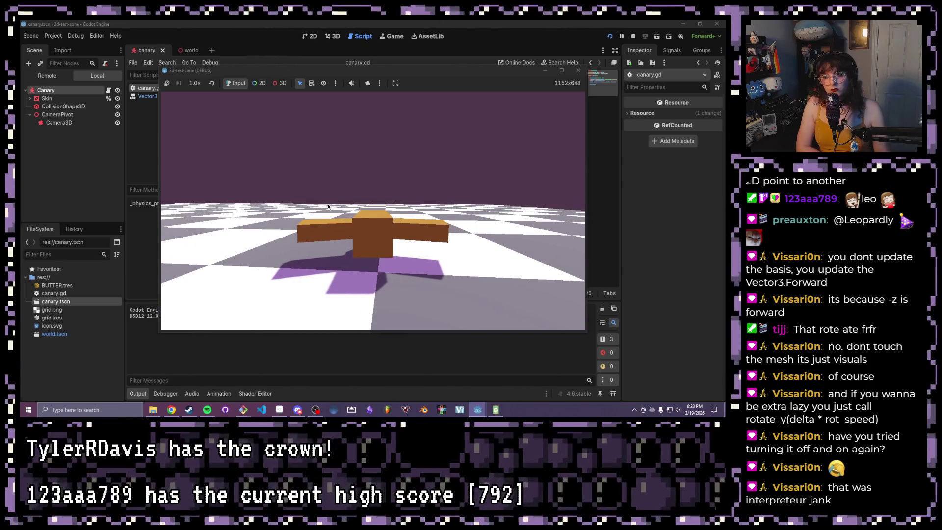
key(d)
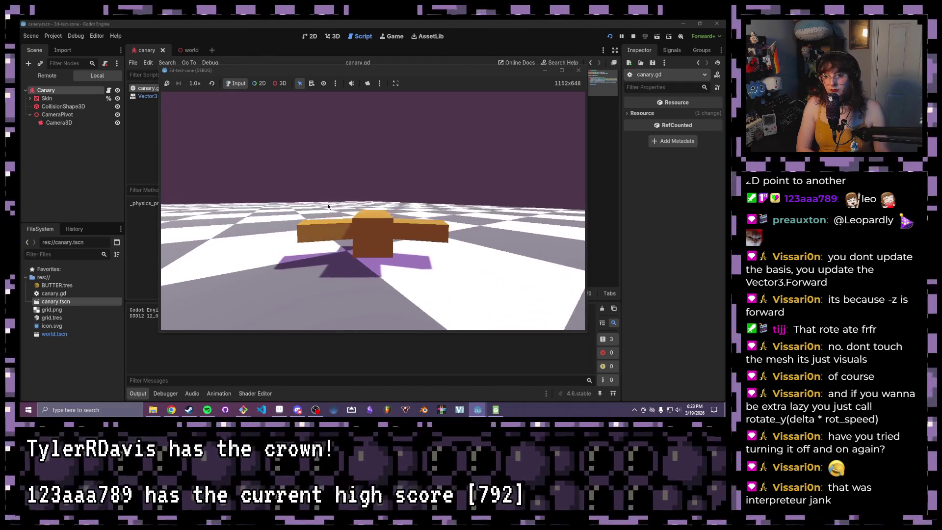
key(d)
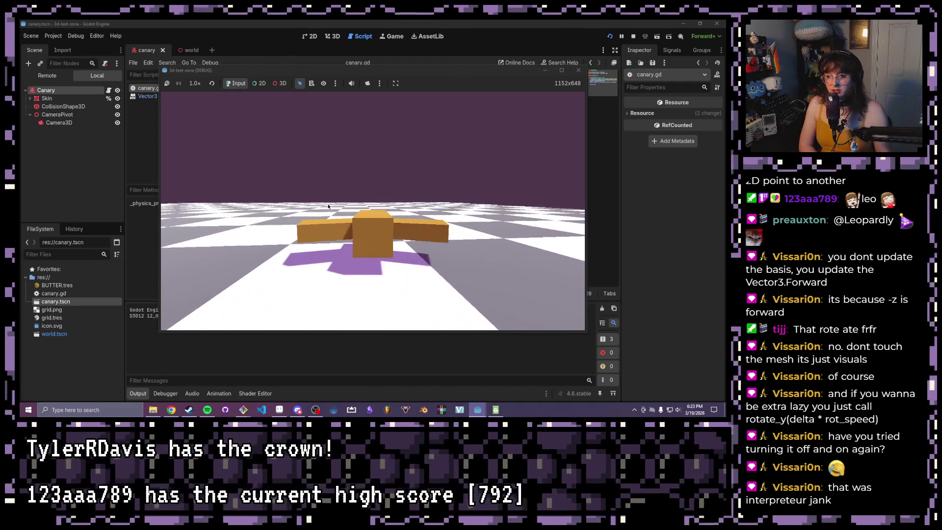
key(d)
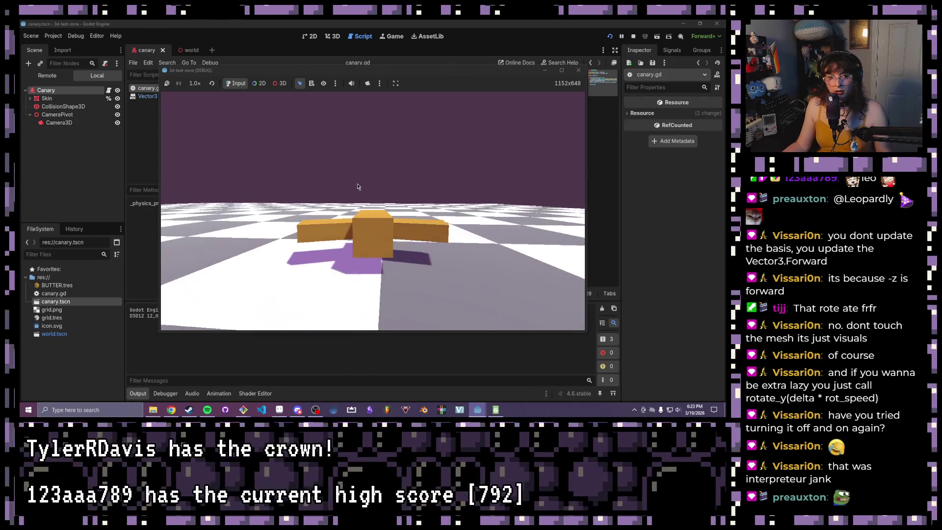
key(d)
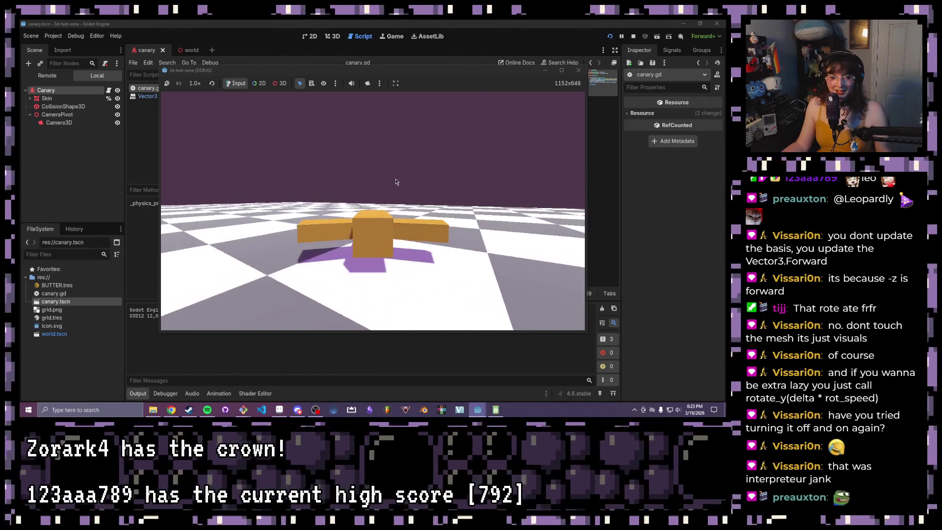
mouse_move(490, 74)
mouse_down()
mouse_move(485, 87)
mouse_move(438, 112)
mouse_move(448, 109)
mouse_up()
key(d)
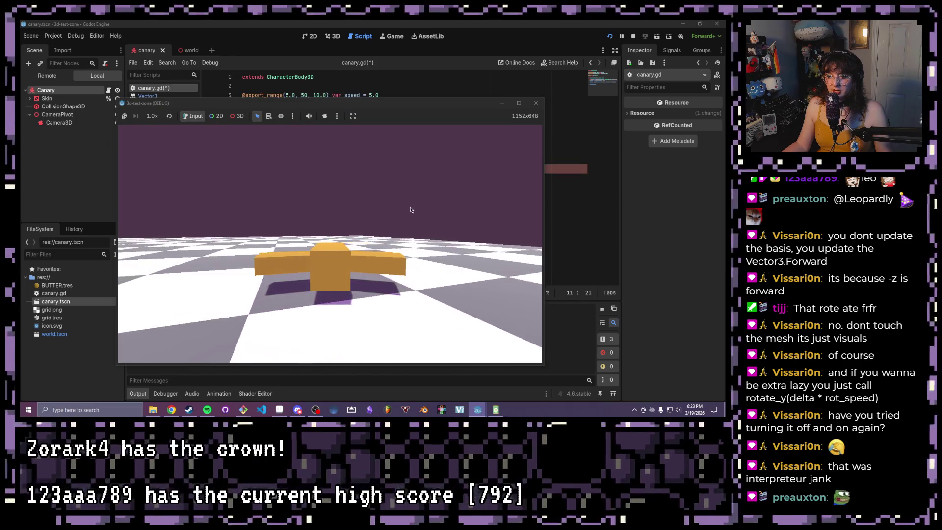
key(d)
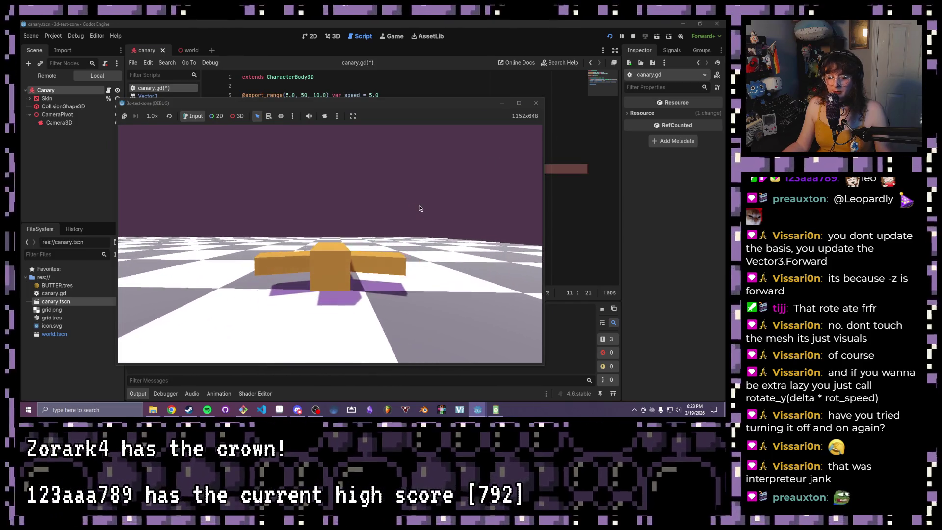
key(d)
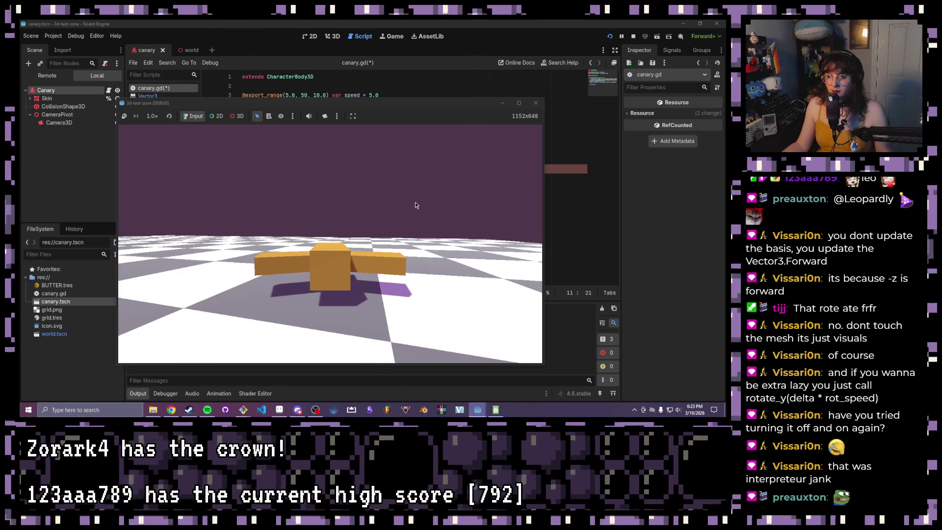
key(d)
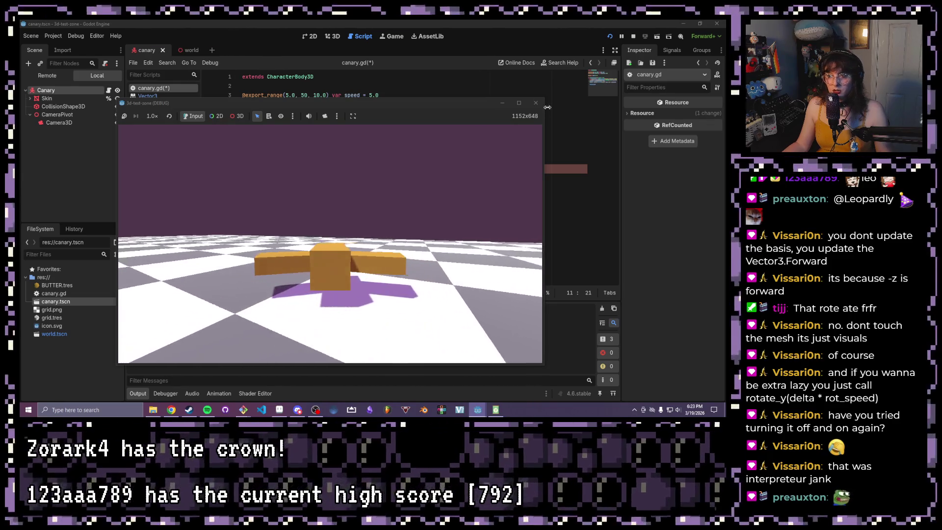
click(536, 103)
click(412, 159)
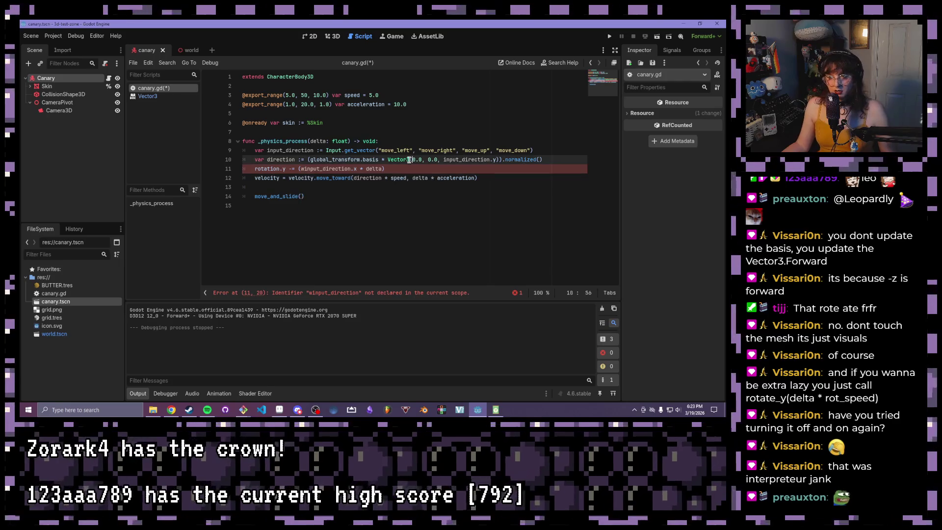
click(301, 168)
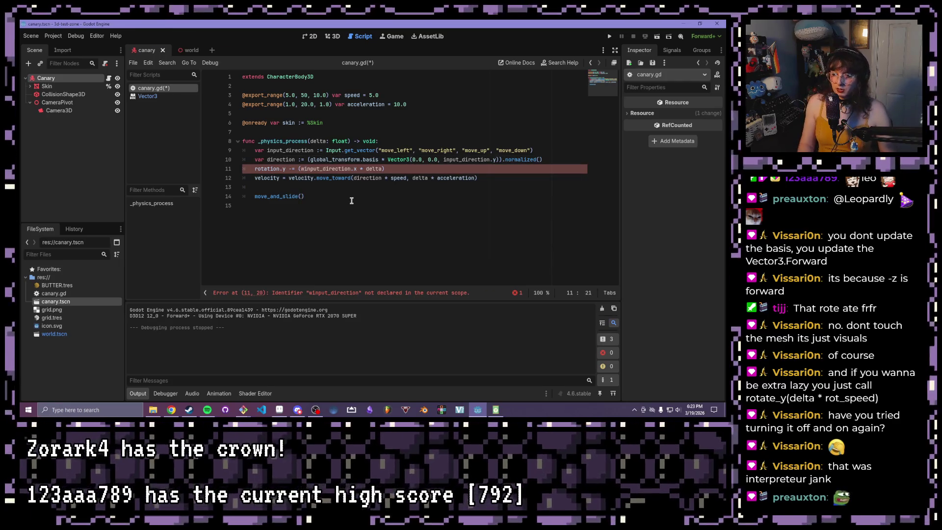
Step: Delete the stray w before input_direction and add a blank line after the acceleration export
key(Delete)
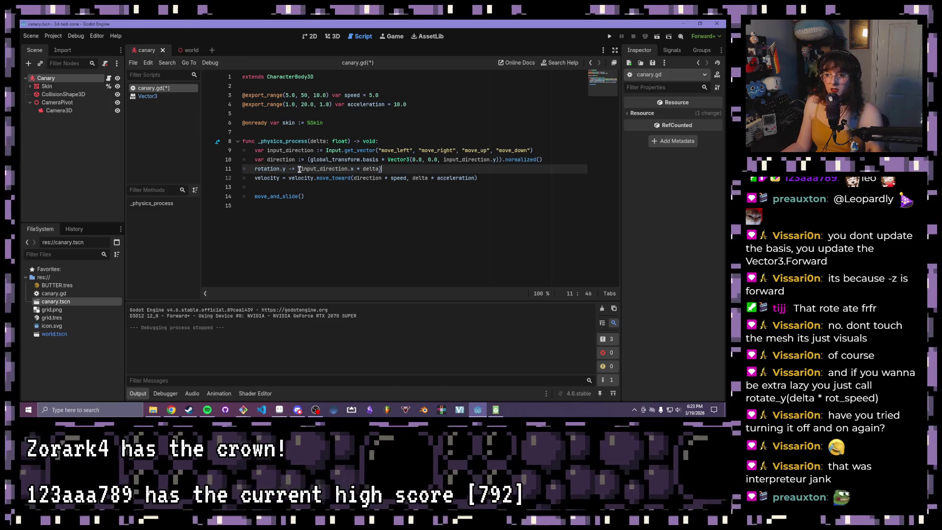
click(420, 104)
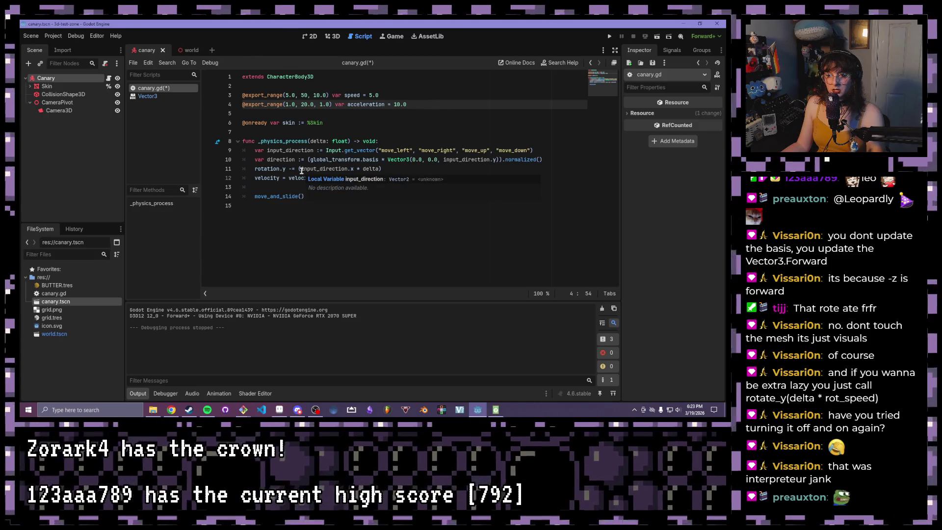
key(Return)
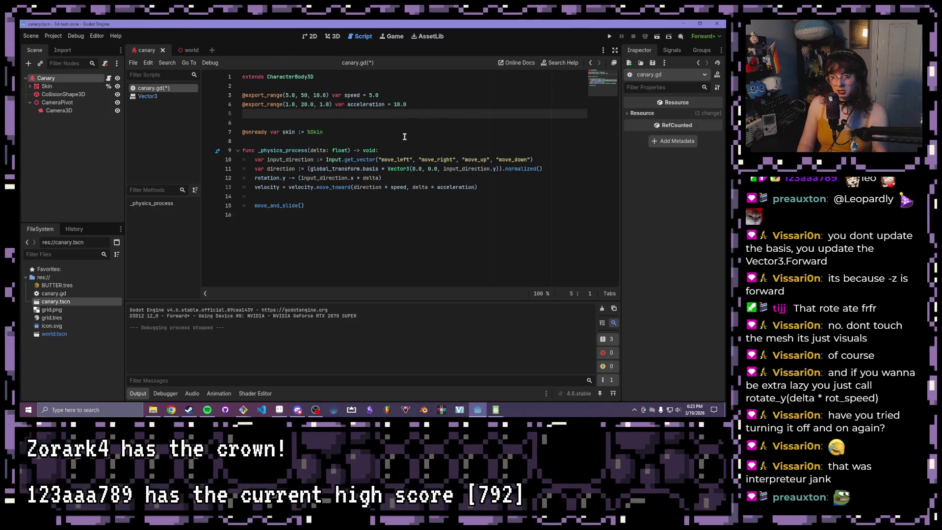
text(@ep)
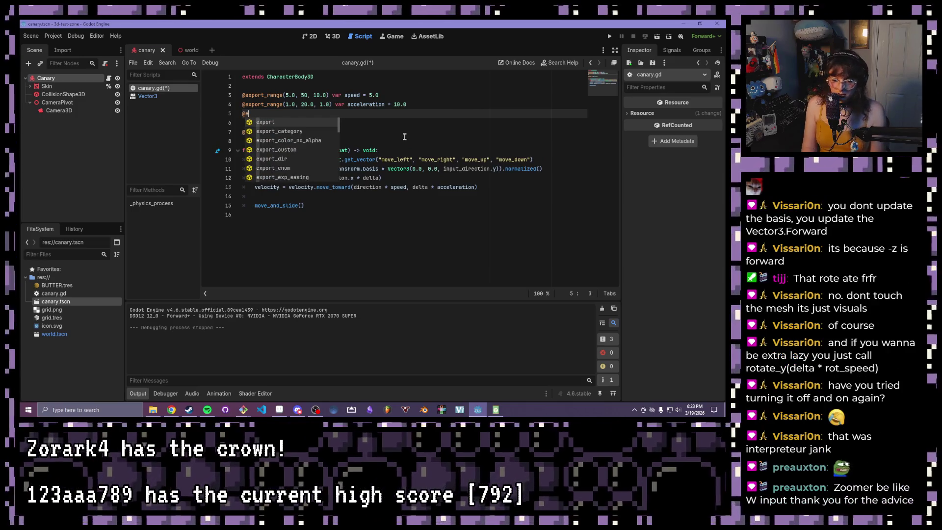
key(BackSpace)
text(x)
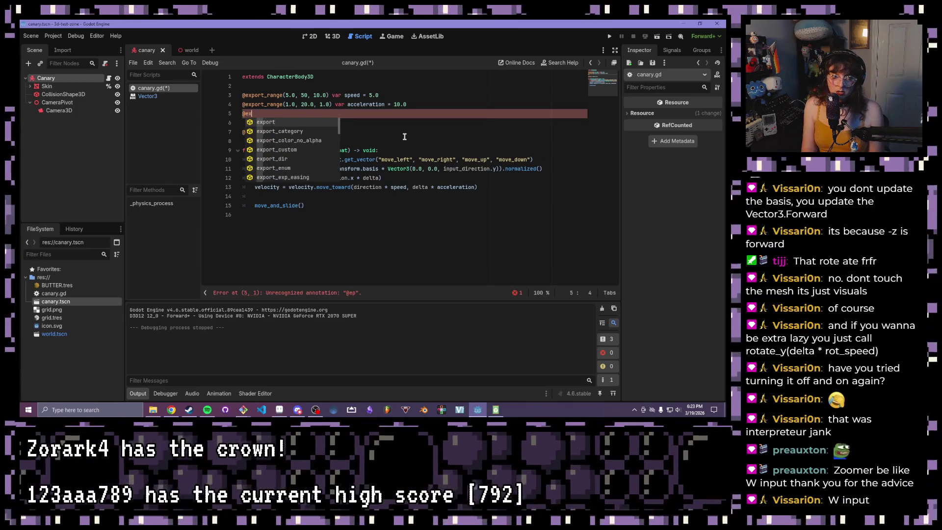
text(port_r)
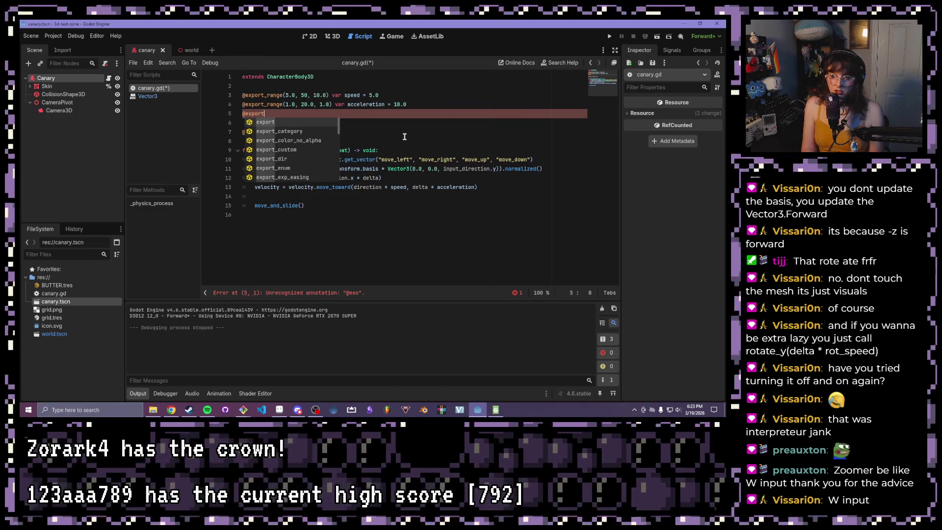
key(Return)
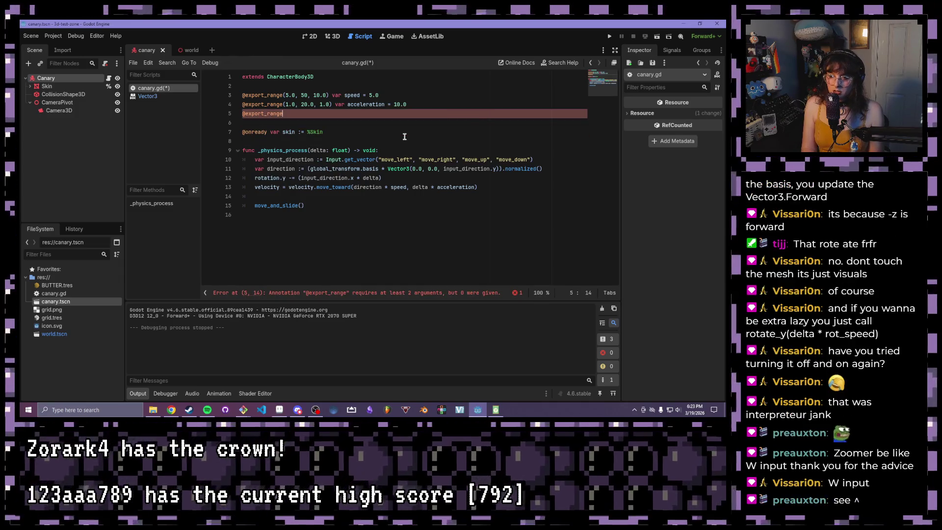
text((1.0, )
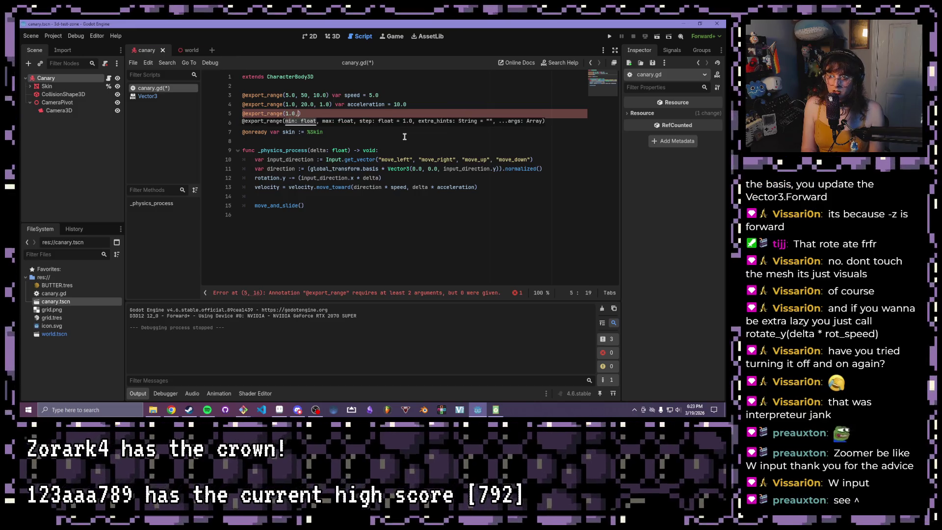
text(20.0, 10)
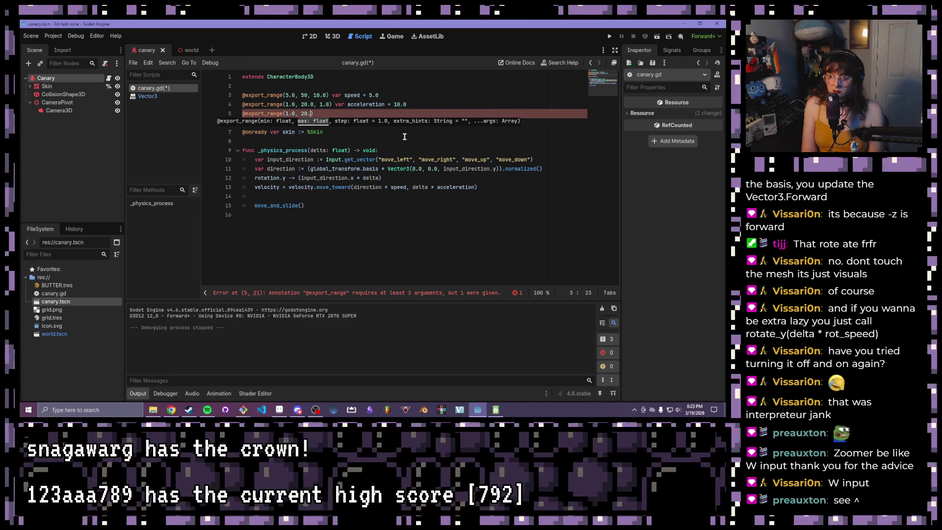
key(BackSpace)
text(.0) )
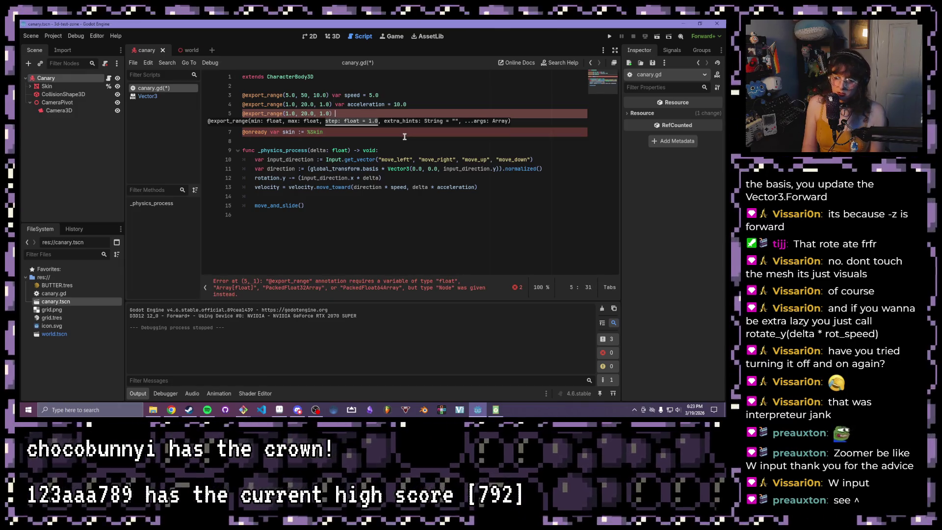
text(var)
key(BackSpace)
text(urn_speed)
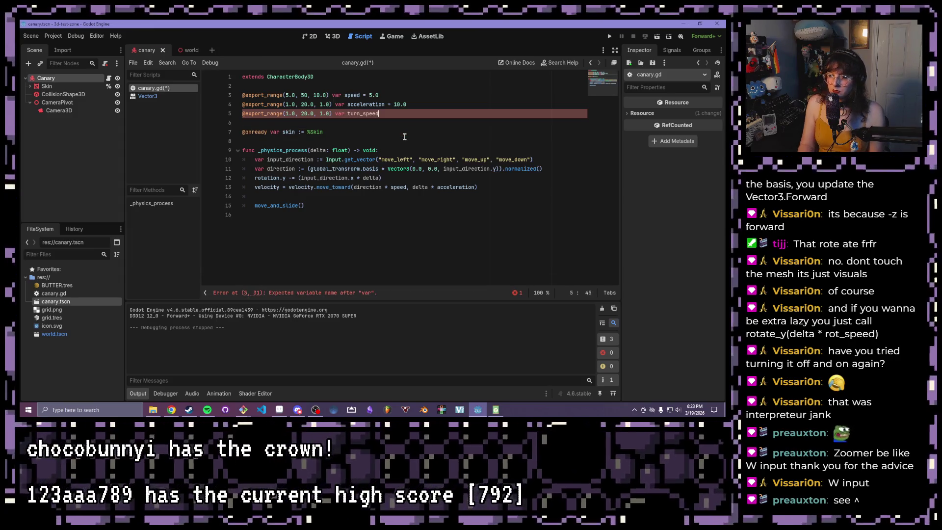
text( = 5.0)
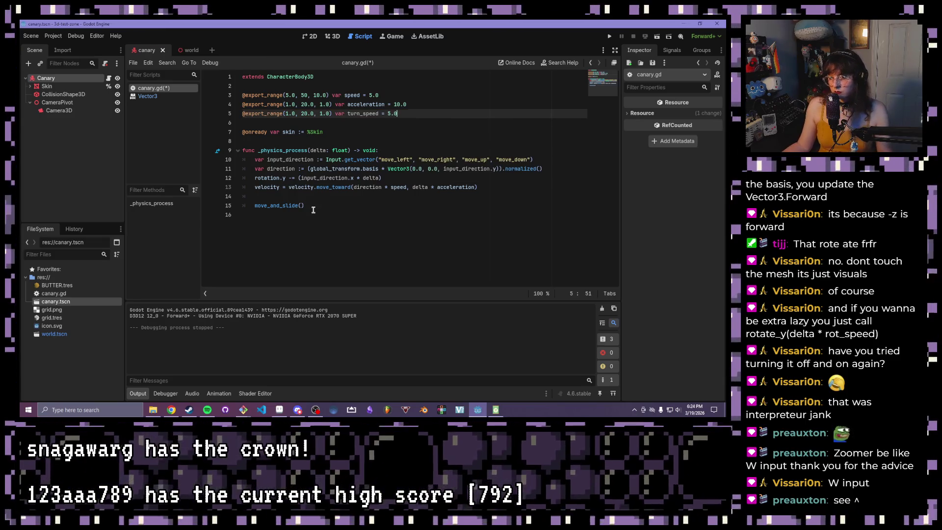
click(345, 196)
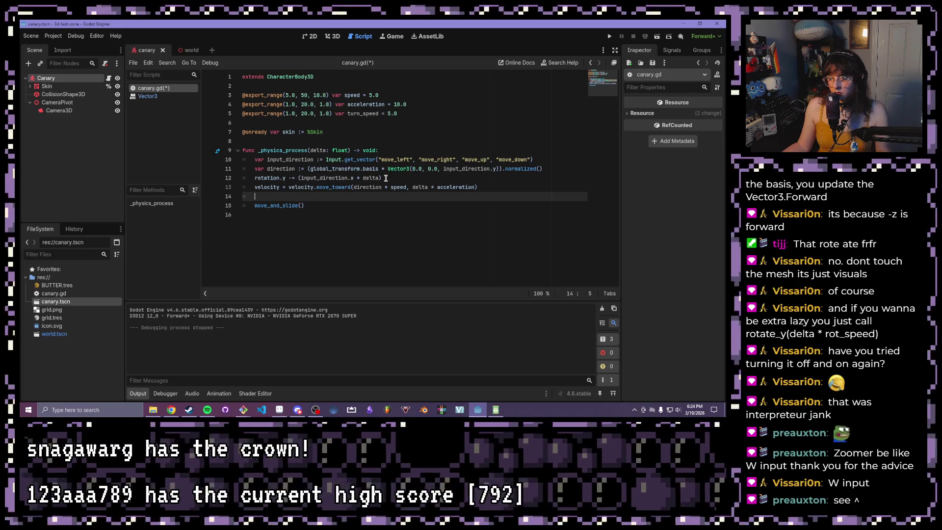
click(381, 178)
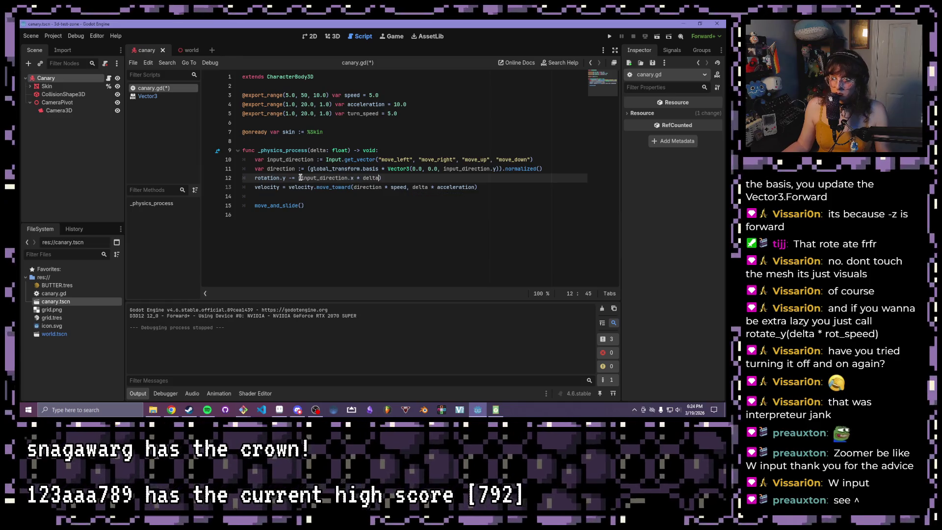
text(turn_)
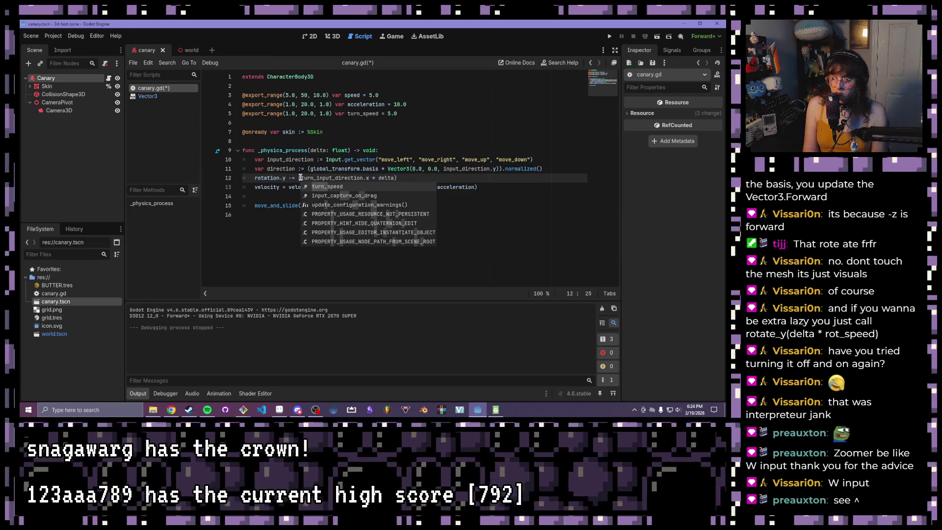
key(Tab)
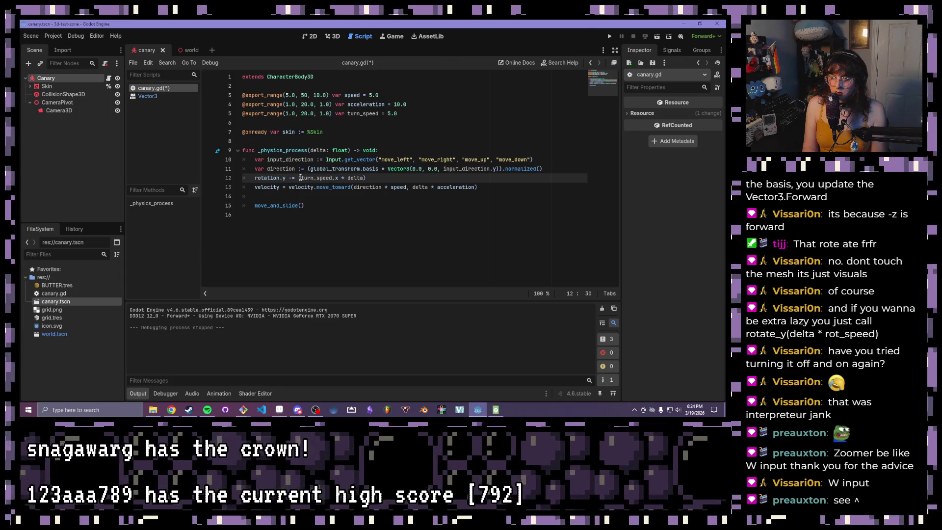
key(ctrl+z)
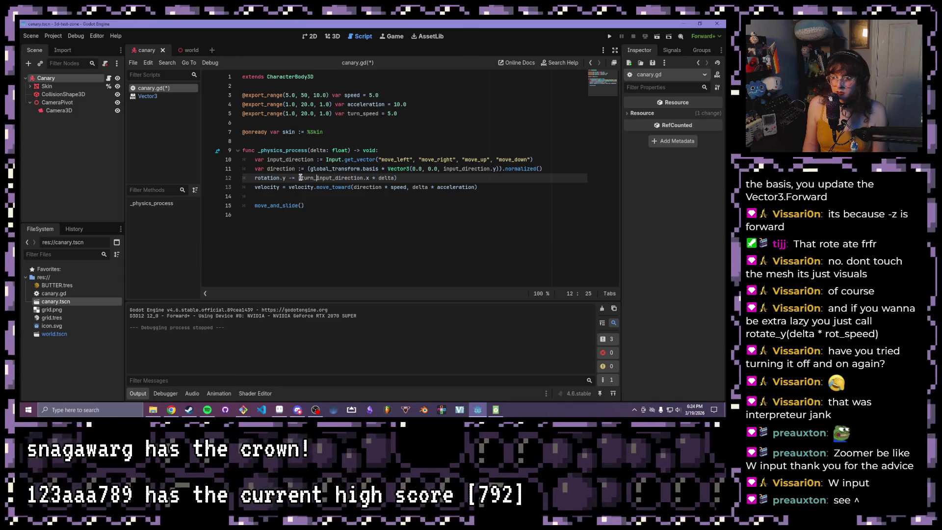
text(speed, delta )
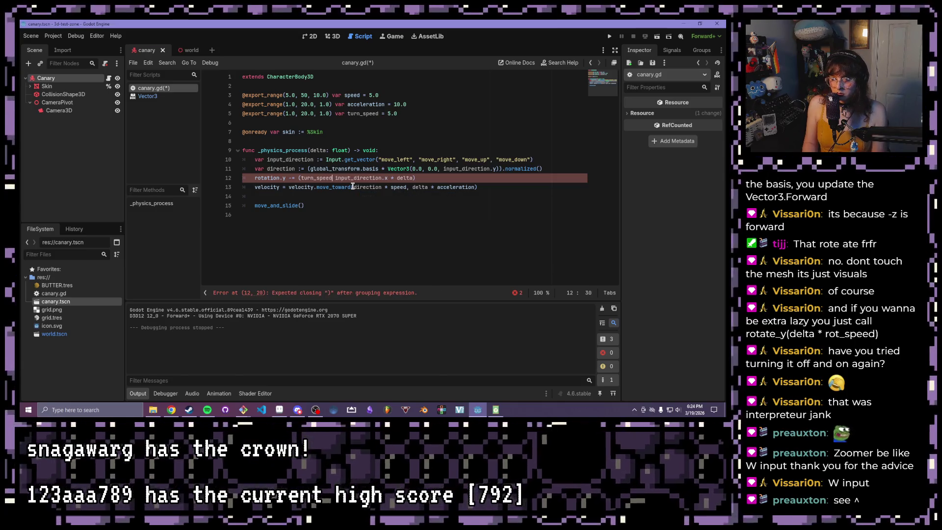
text(*)
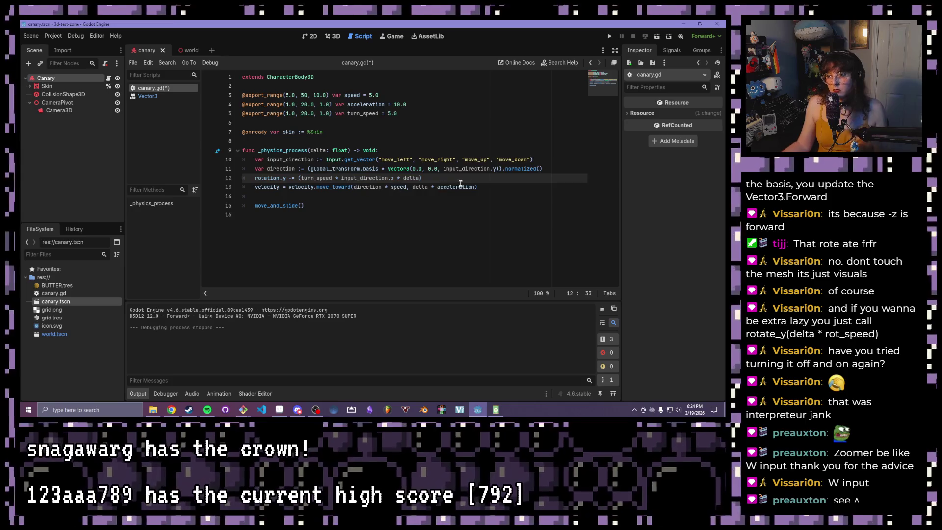
click(463, 185)
click(430, 170)
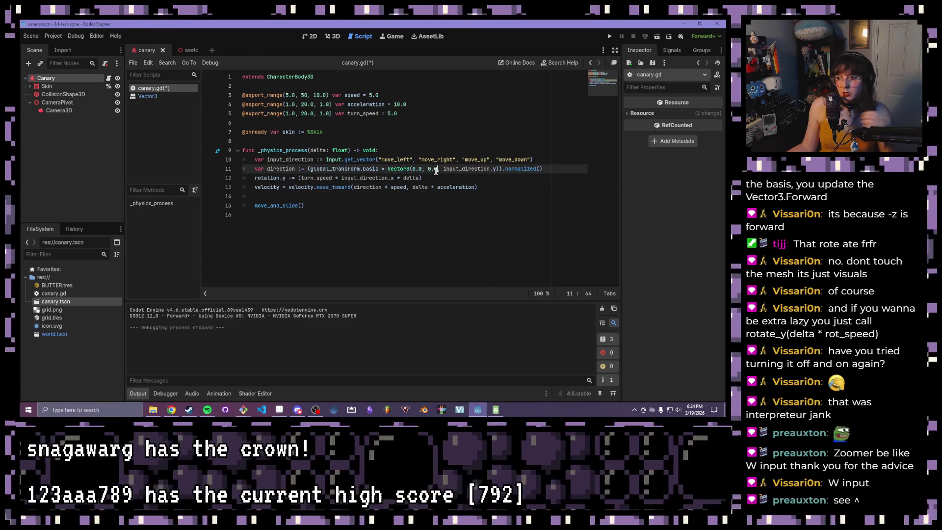
click(431, 177)
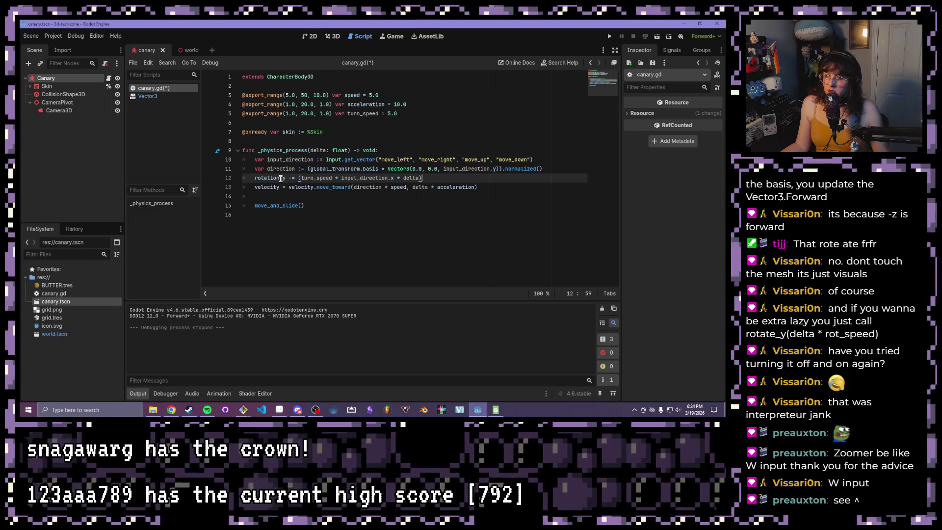
drag(421, 177, 255, 178)
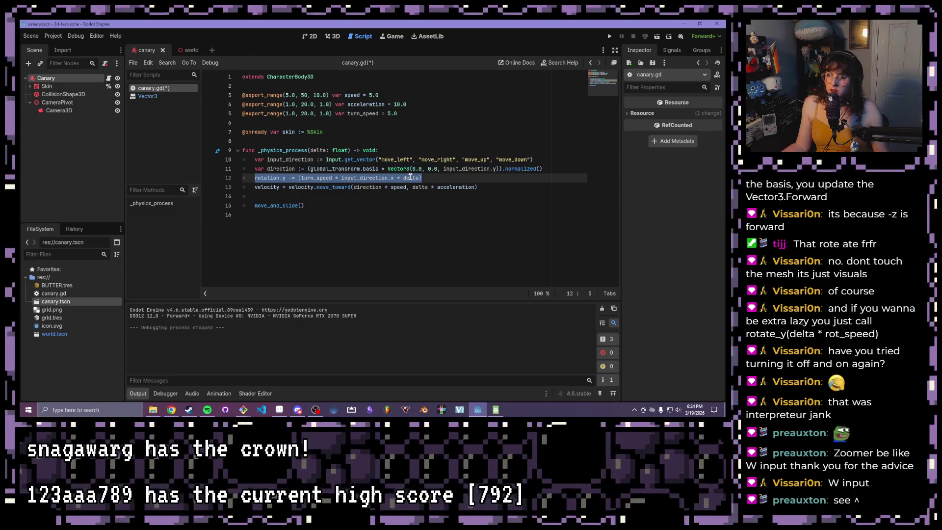
click(457, 179)
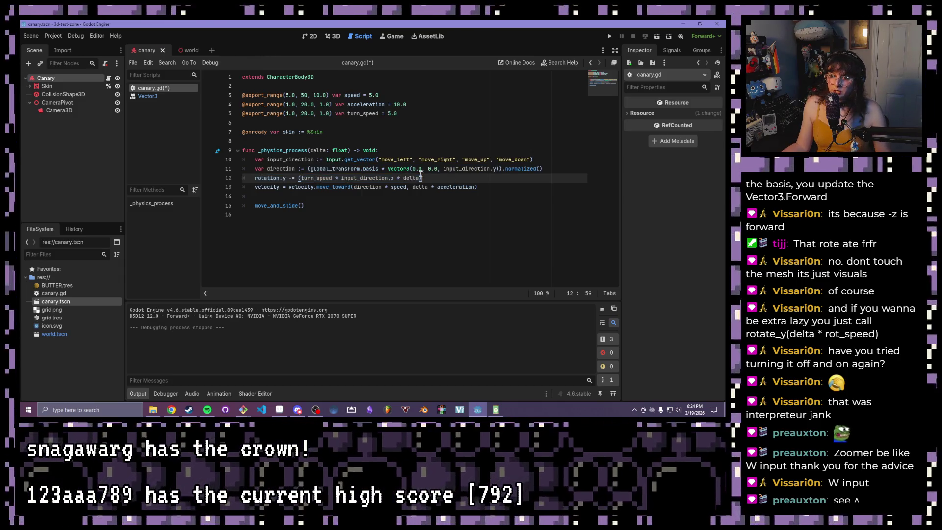
Step: Add the pitch line rotation.x -= (turn_speed * input_direction.y * delta) below the yaw line
key(Return)
text(rotation.x -= (turn_speed)
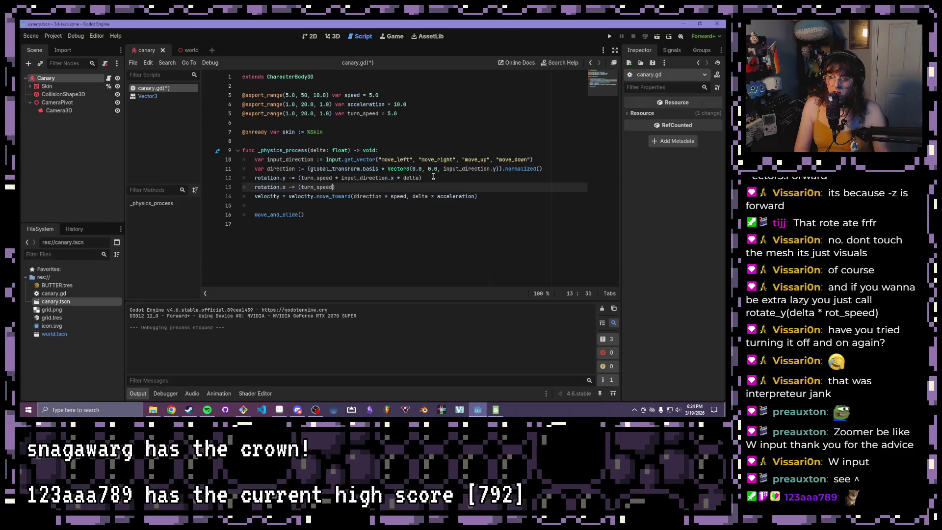
text( *)
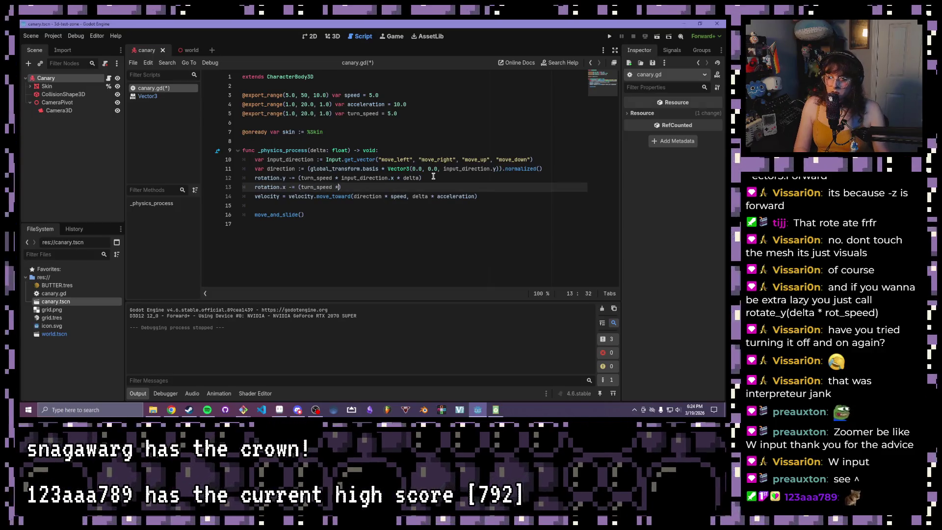
text( i)
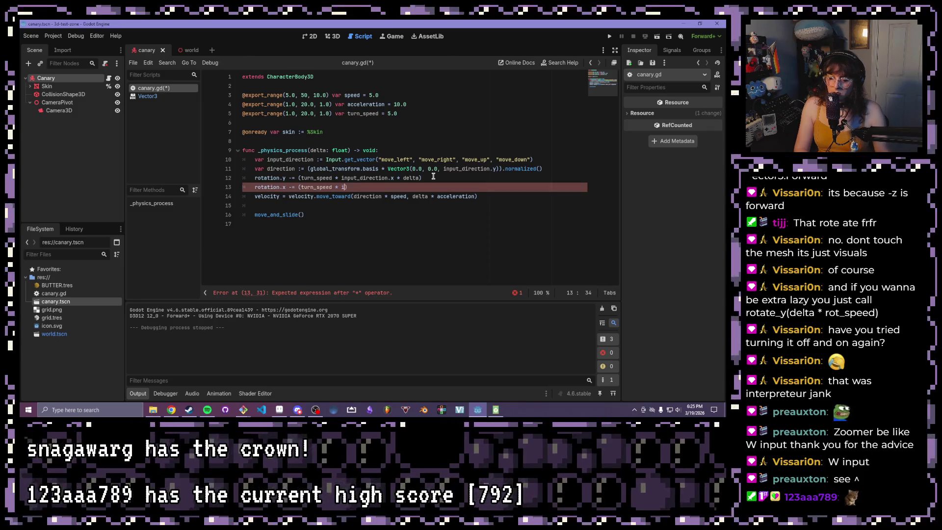
text(n)
key(Return)
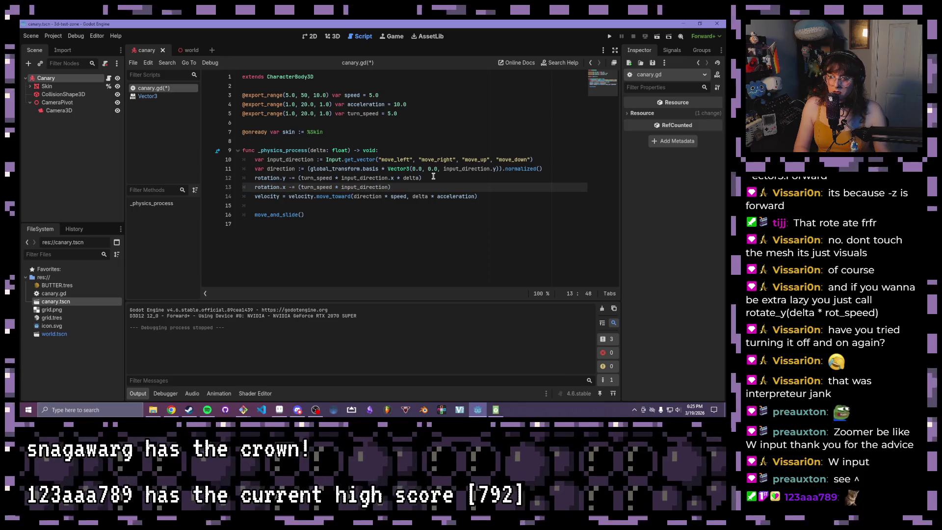
text(.)
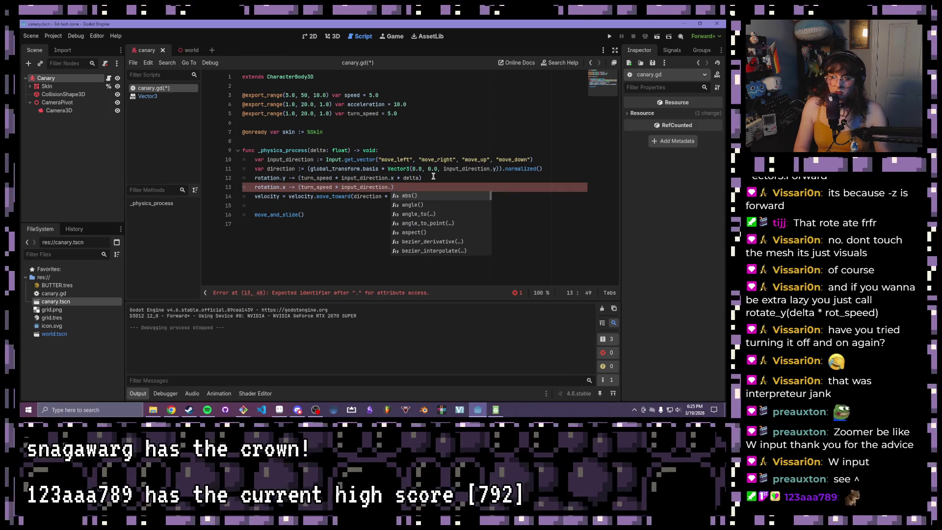
text(y *)
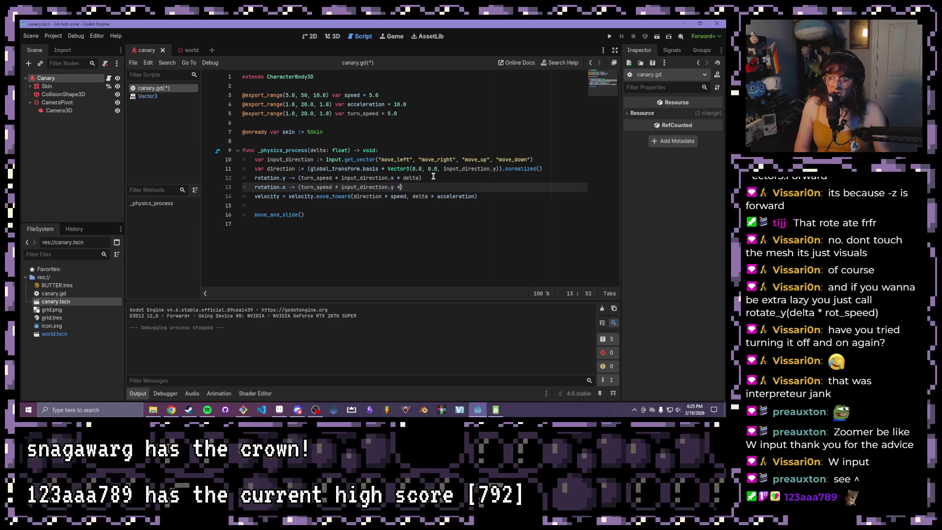
text( delta))
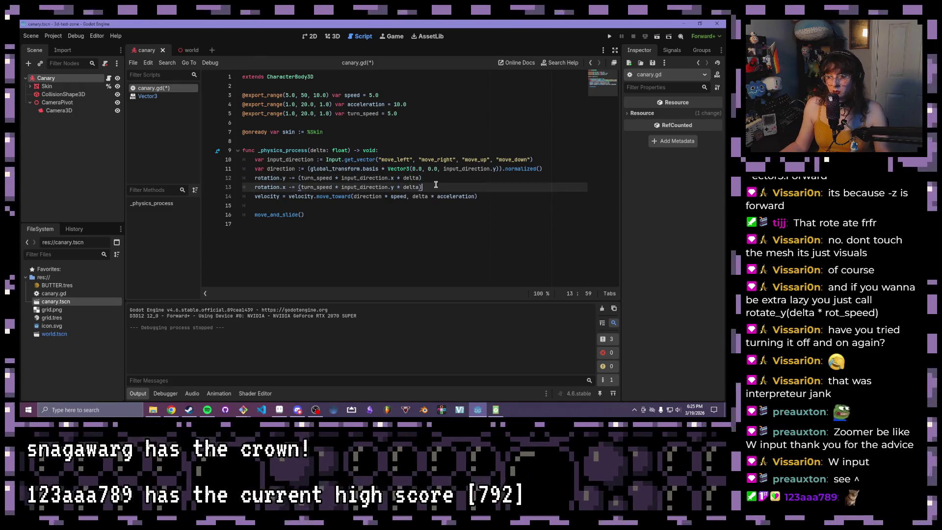
click(367, 169)
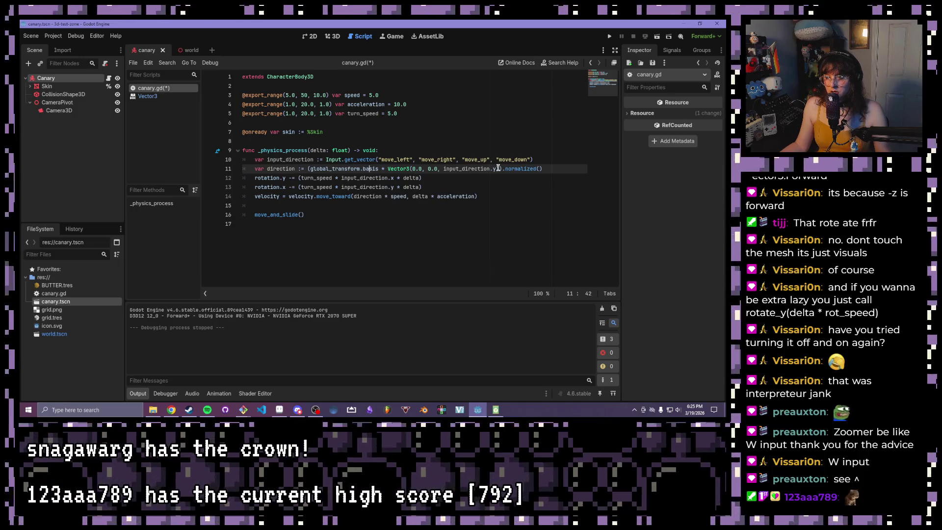
Step: On line 11, replace Vector3(0.0, 0.0, input_direction.y) with Vector3.FORWARD in the direction calculation
drag(497, 168, 442, 169)
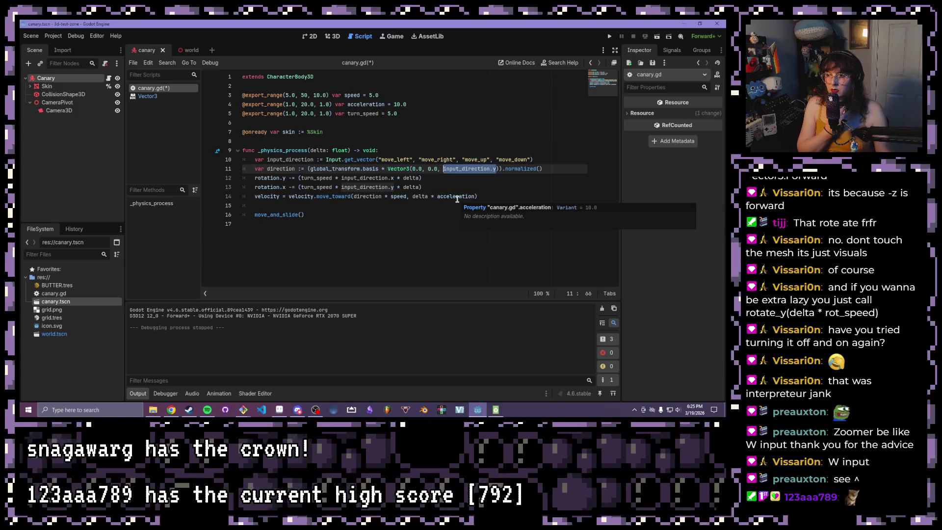
click(466, 187)
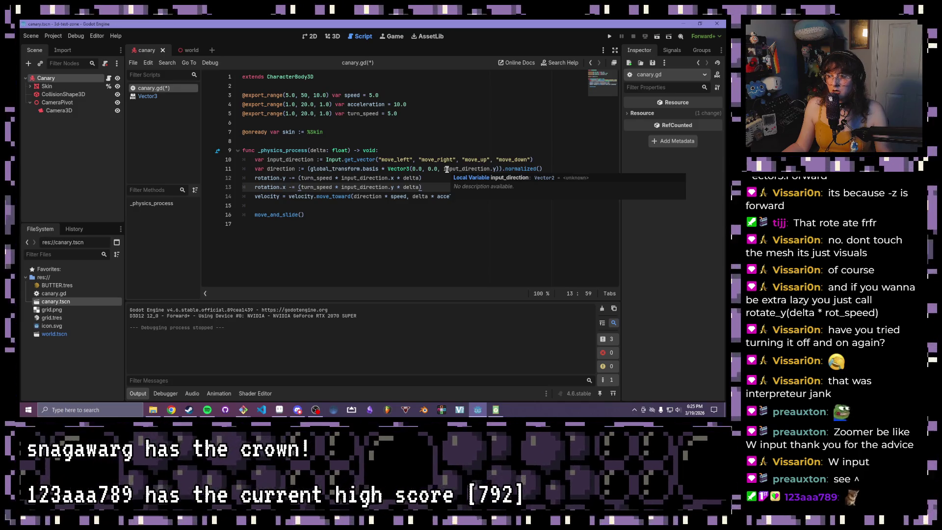
click(495, 169)
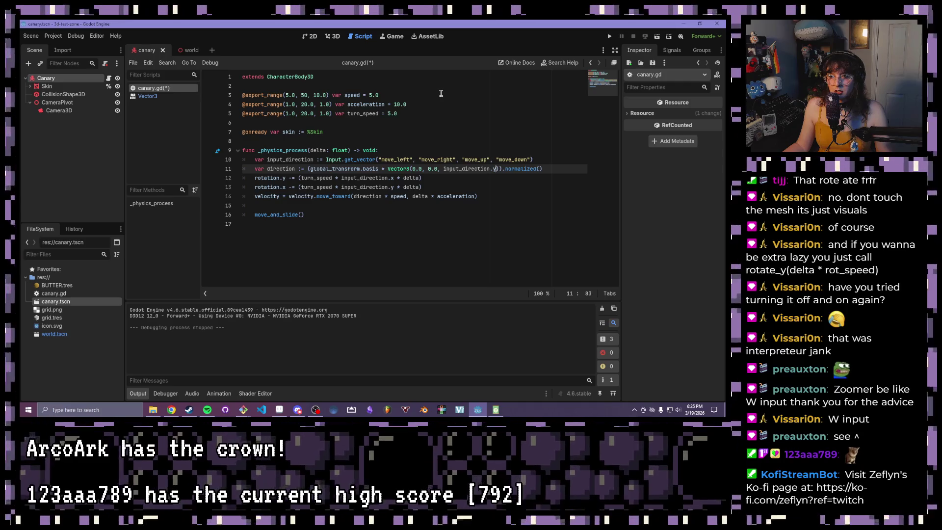
mouse_move(282, 182)
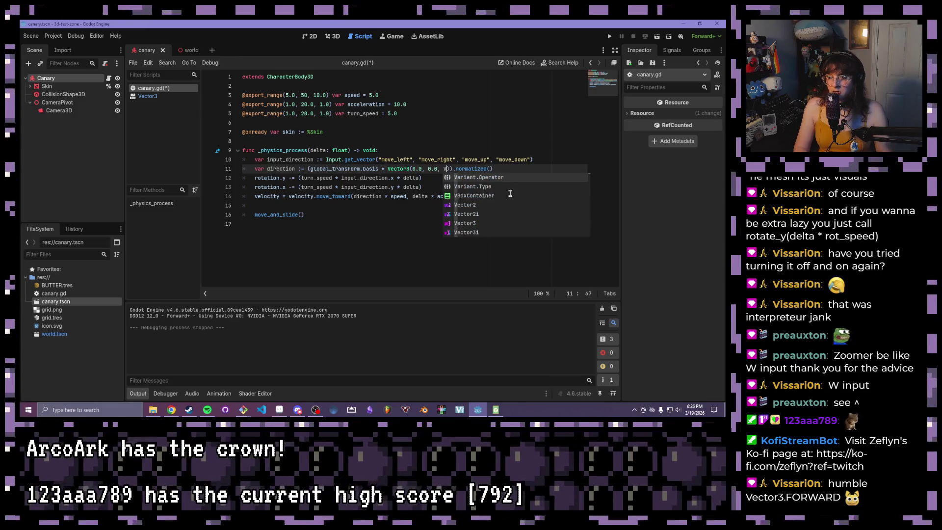
text(ector3.F)
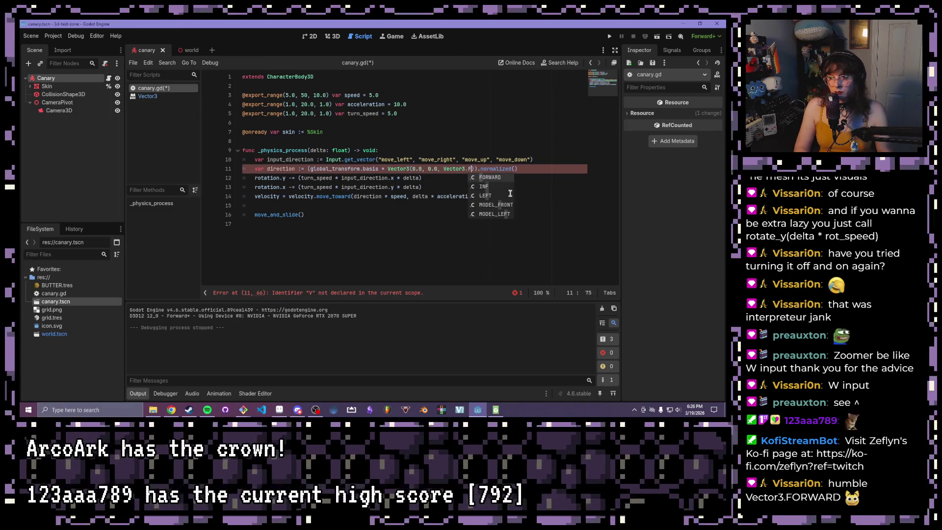
text(o)
click(504, 181)
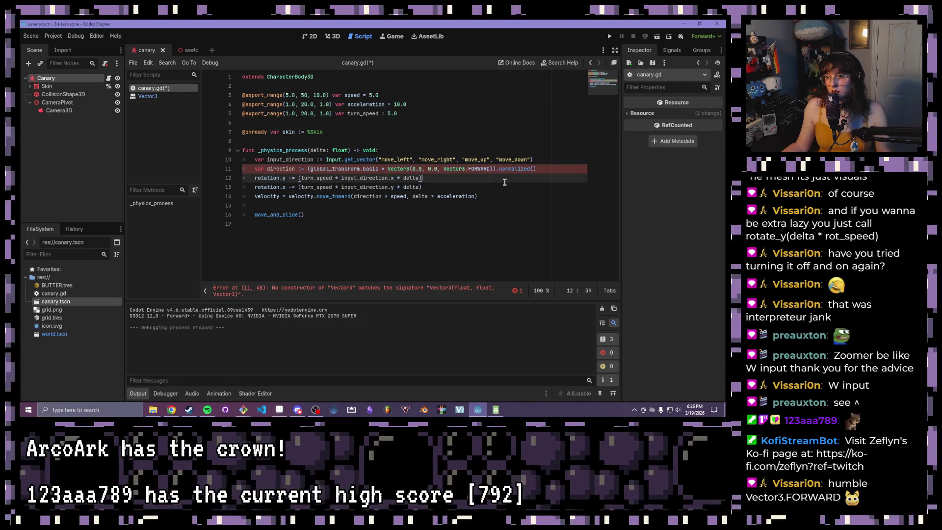
click(443, 170)
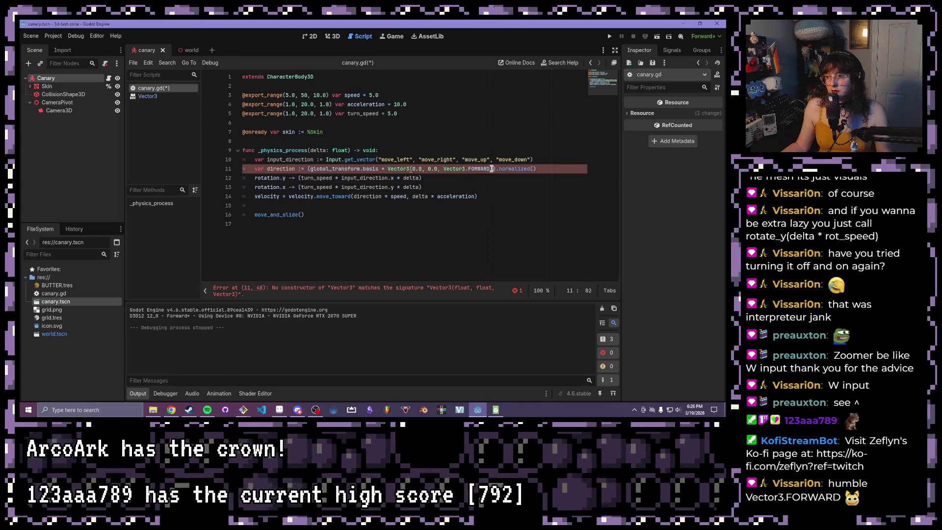
text(.FORWARD)
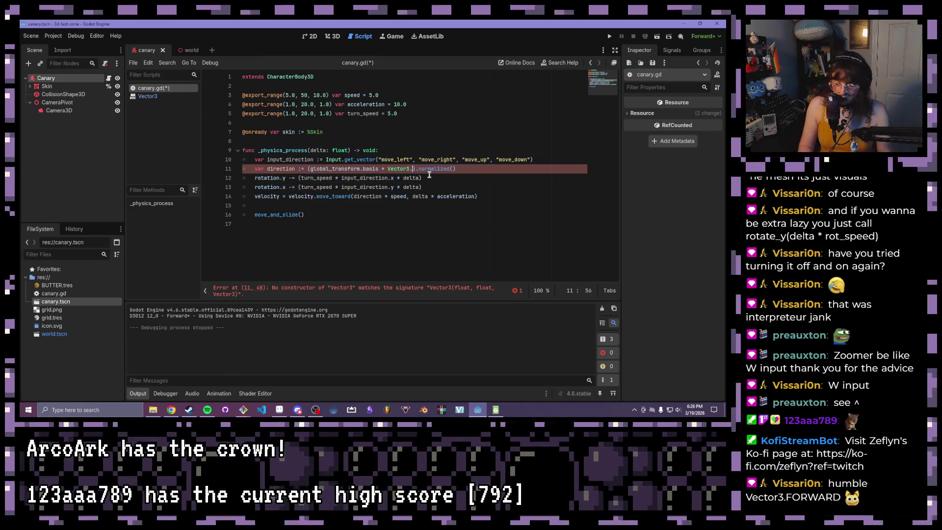
click(455, 177)
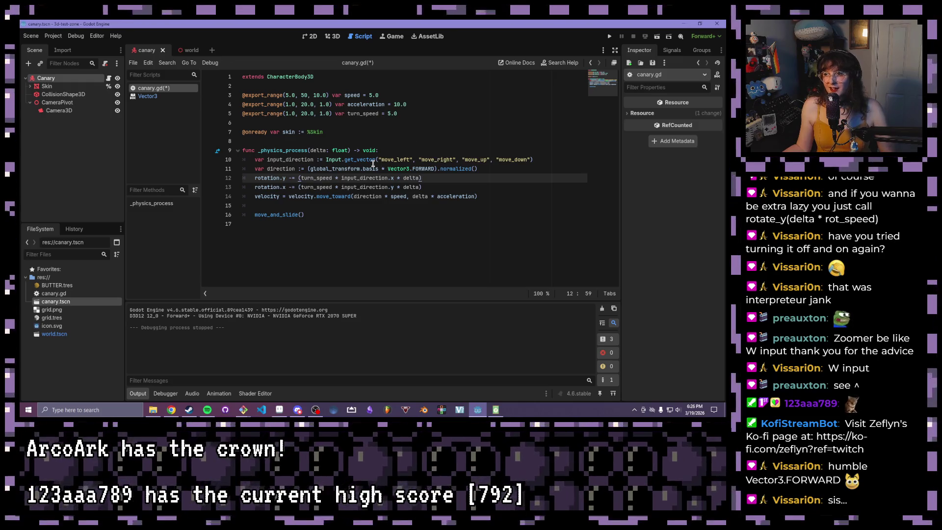
Step: Save and run the game with F5, watch the canary fly, then close the game window
key(F5)
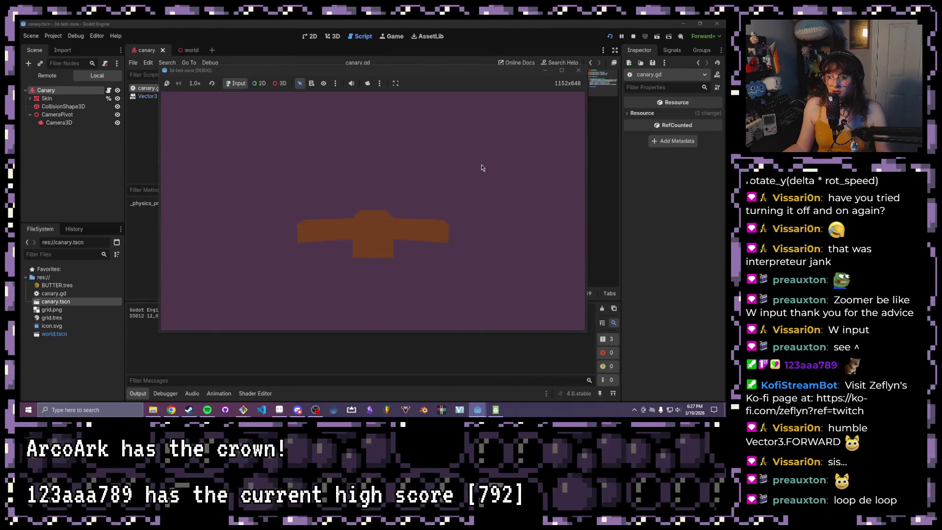
click(578, 70)
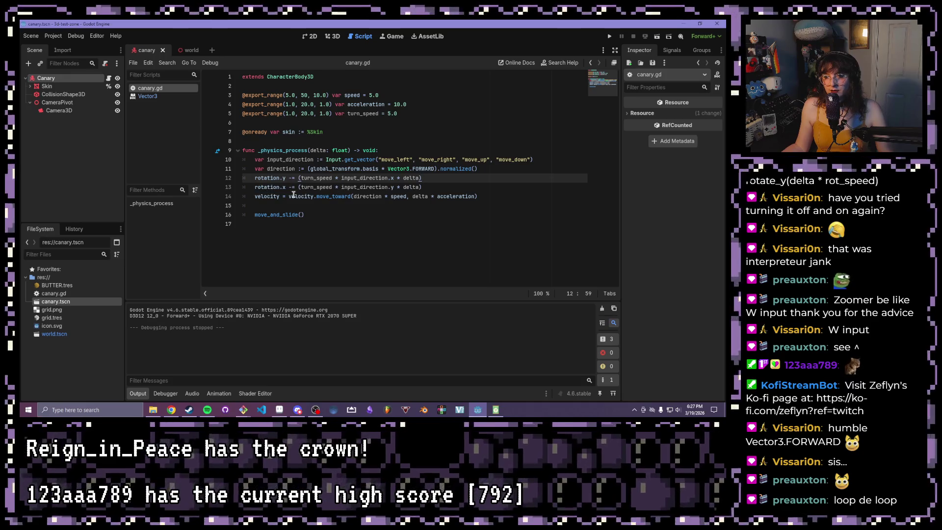
Step: Change the pitch line's -= to += and do a quick test run of the game
click(293, 187)
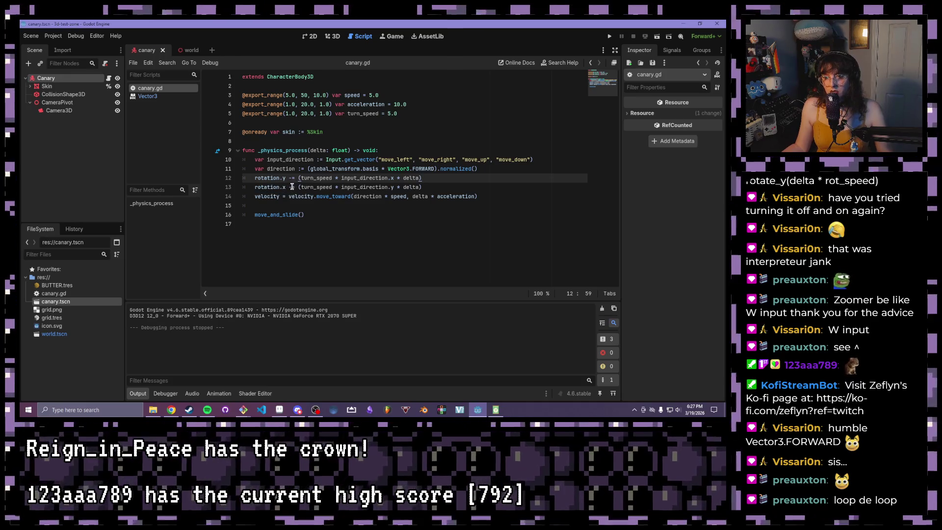
key(BackSpace)
text(+)
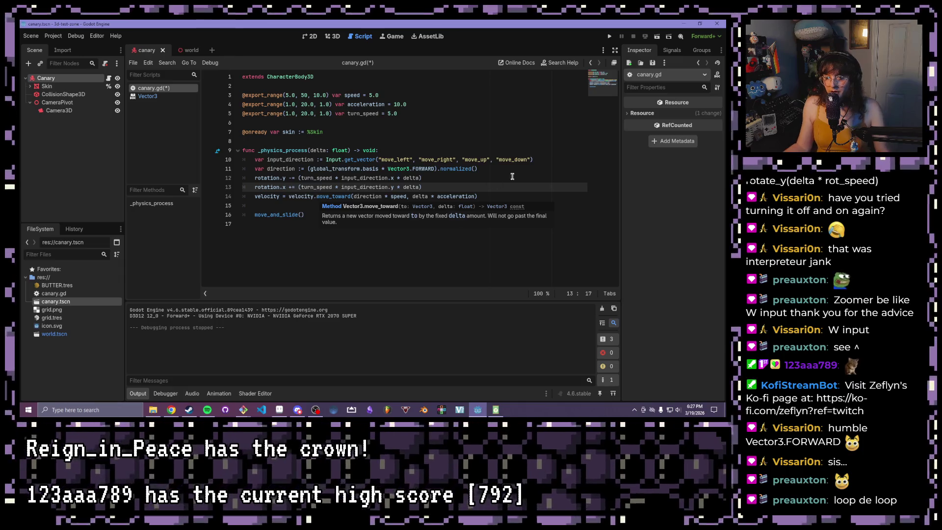
click(610, 37)
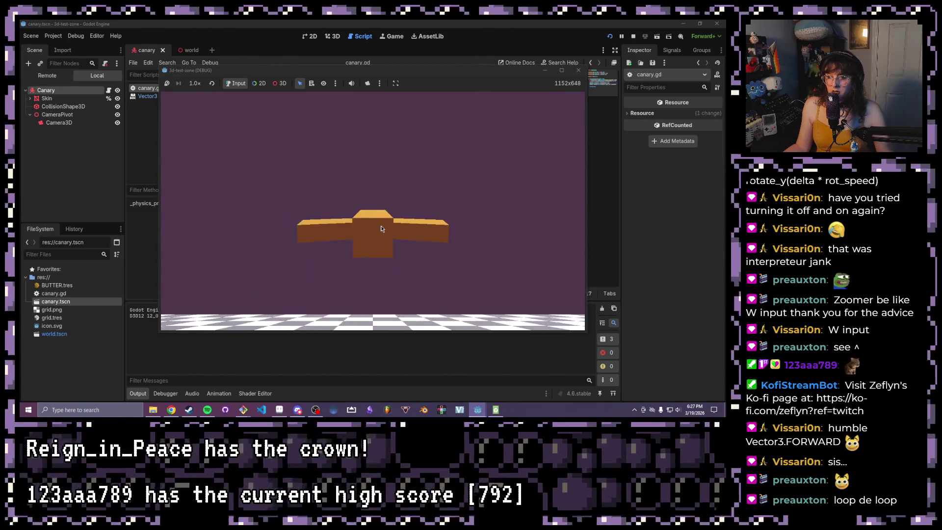
click(579, 70)
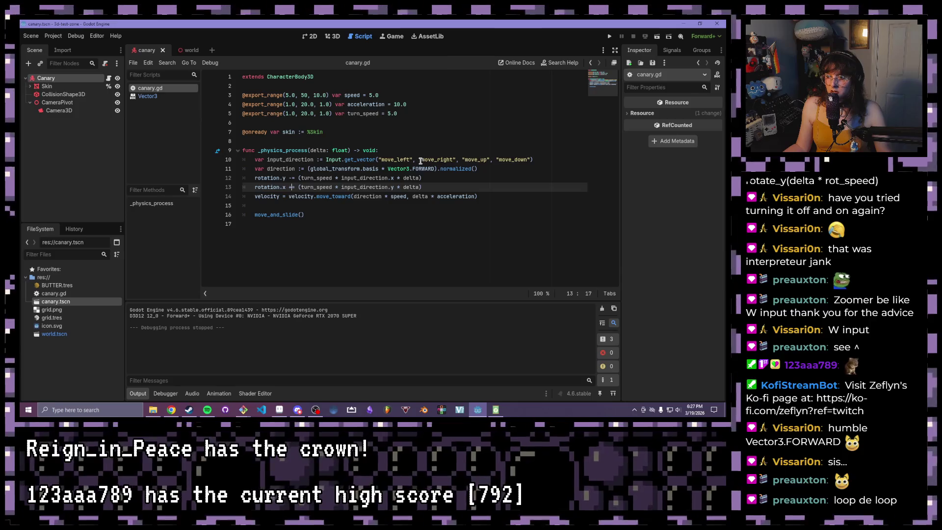
Step: Check turn_speed on line 5, then begin a new velocity line below the pitch line
click(390, 113)
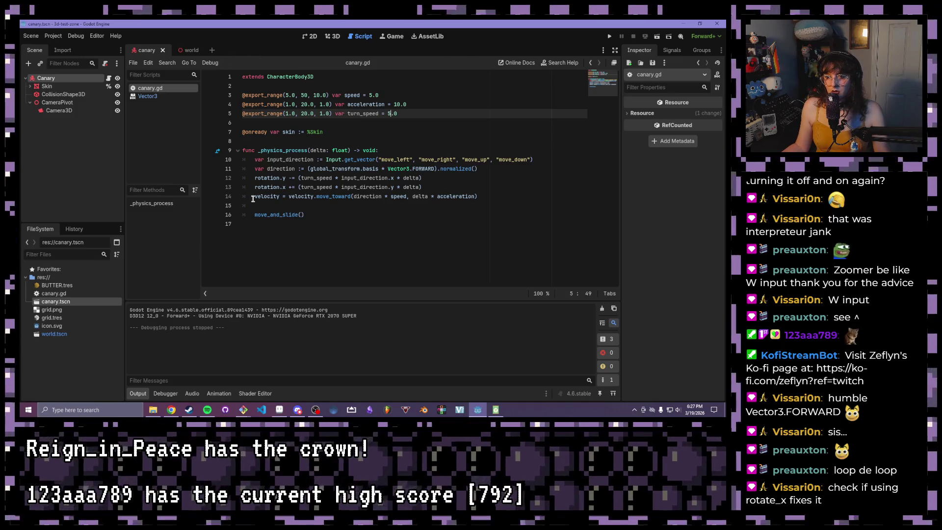
mouse_move(268, 186)
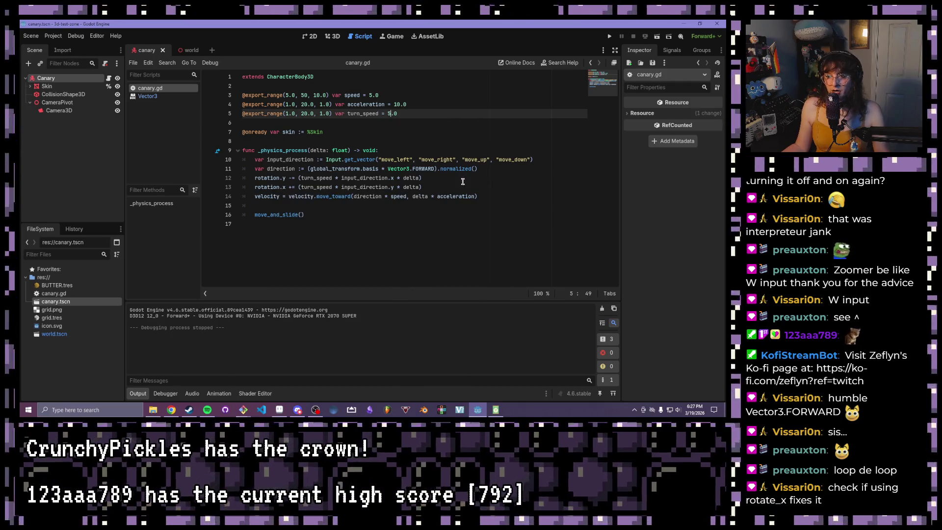
click(435, 171)
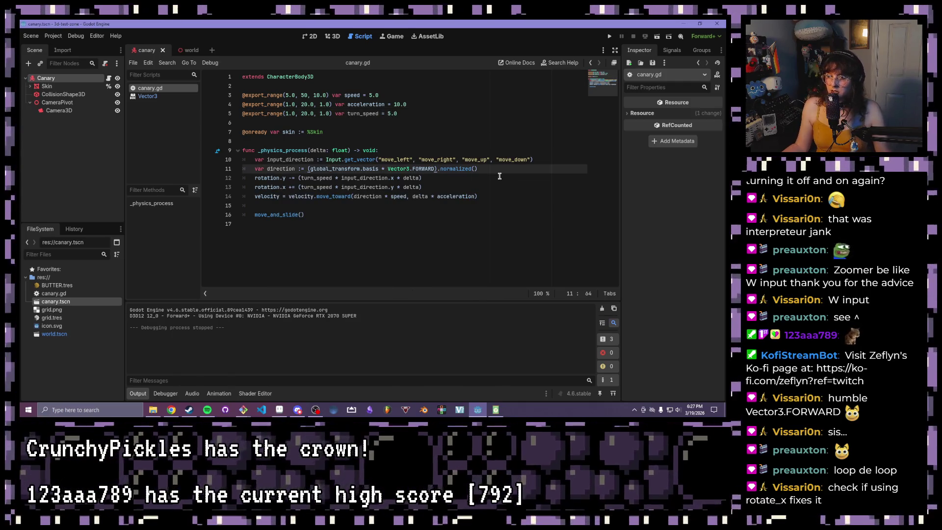
click(487, 174)
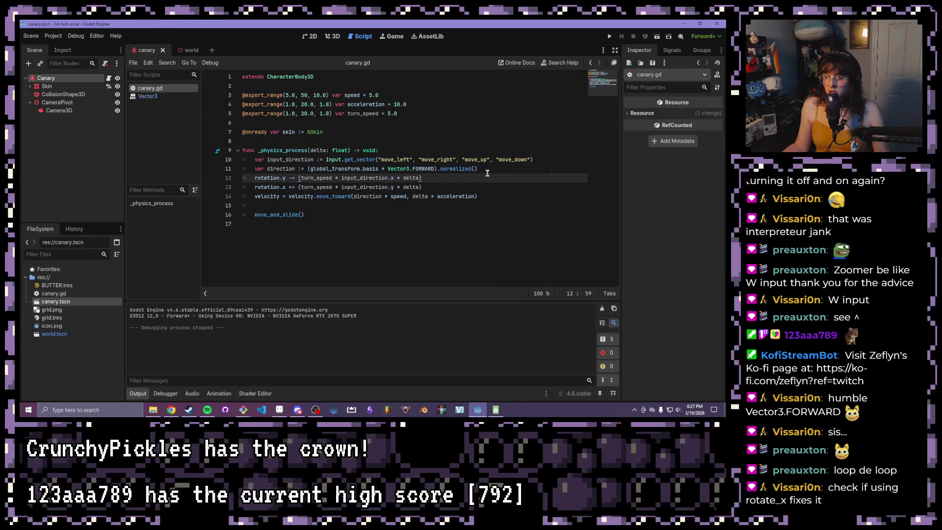
click(481, 187)
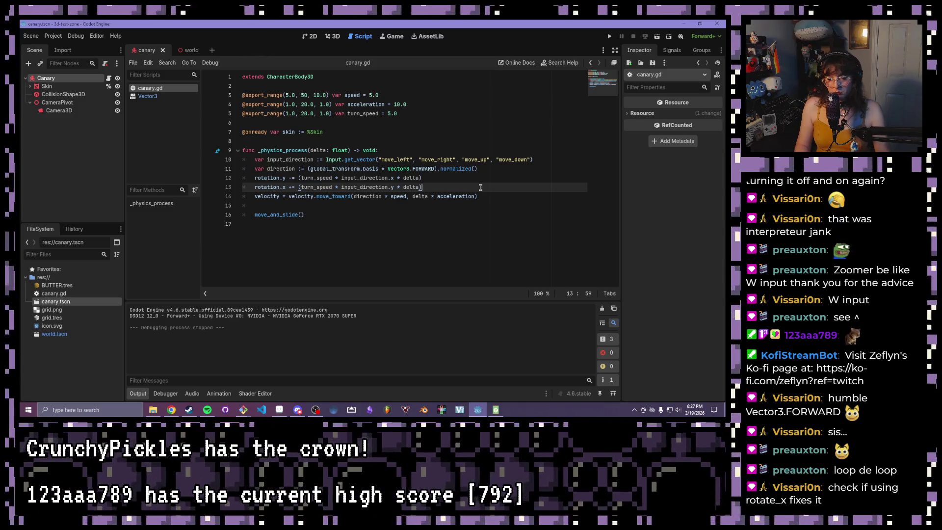
key(Return)
text(locity.r)
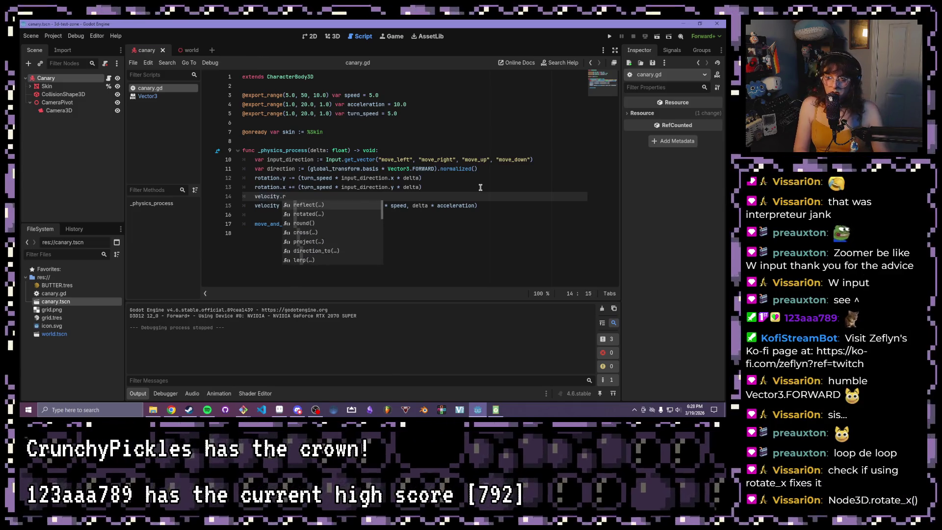
text(ot)
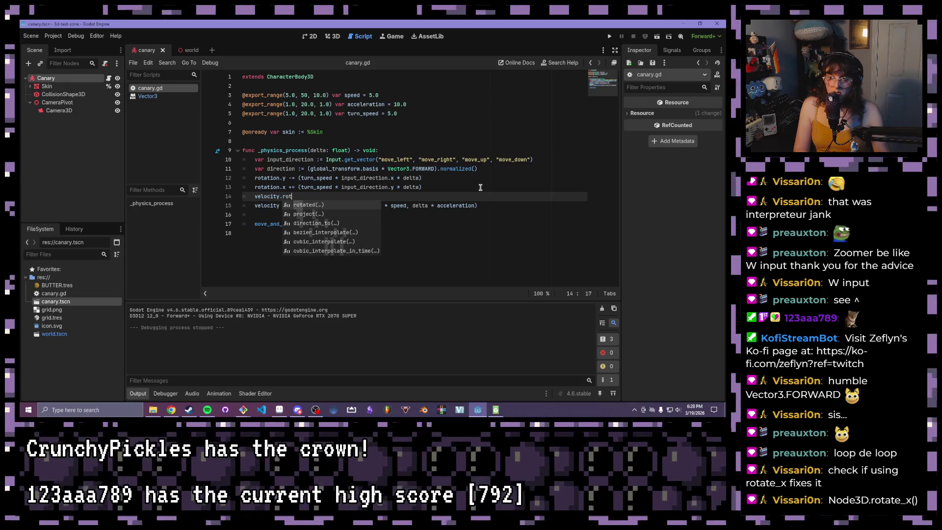
Step: Turn line 14 into rotate_x((turn_speed * input_direction.y * delta)) using the copied expression
key(BackSpace)
key(BackSpace)
key(BackSpace)
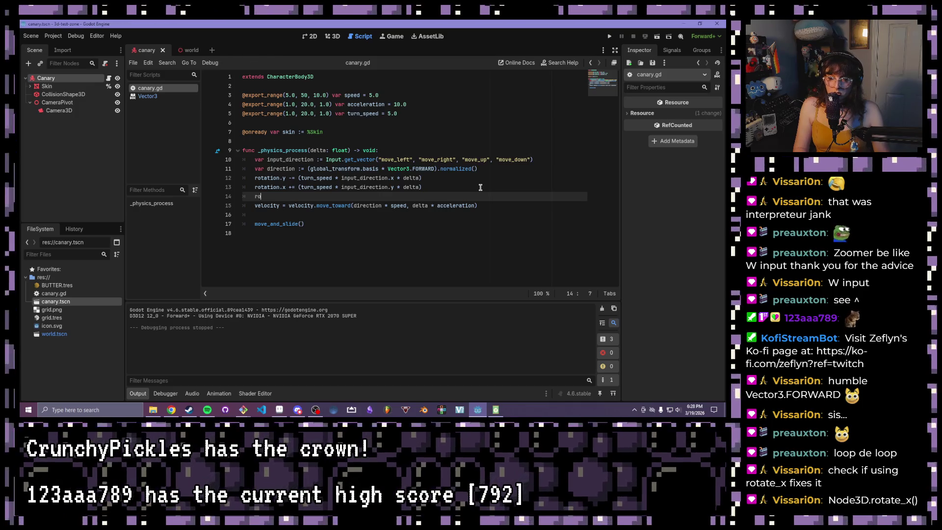
text(tate_x()
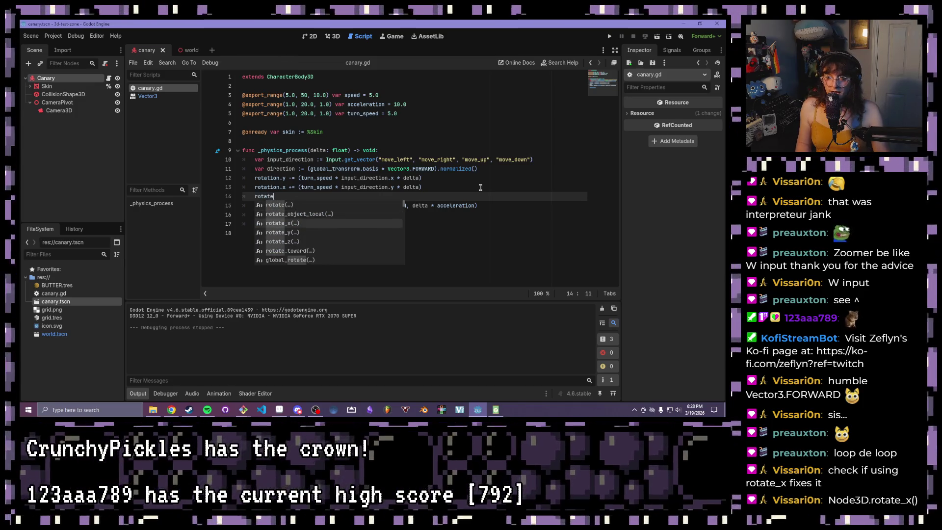
click(467, 186)
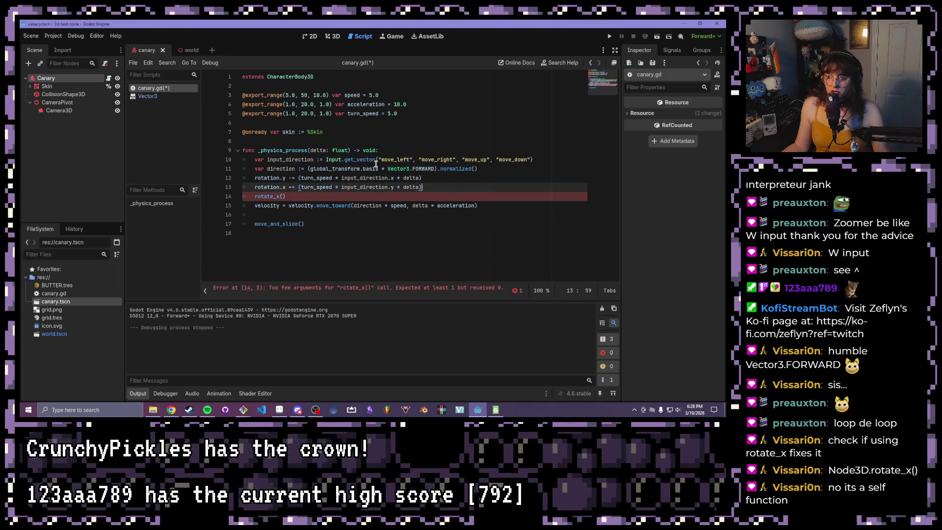
drag(298, 179, 429, 180)
key(ctrl+c)
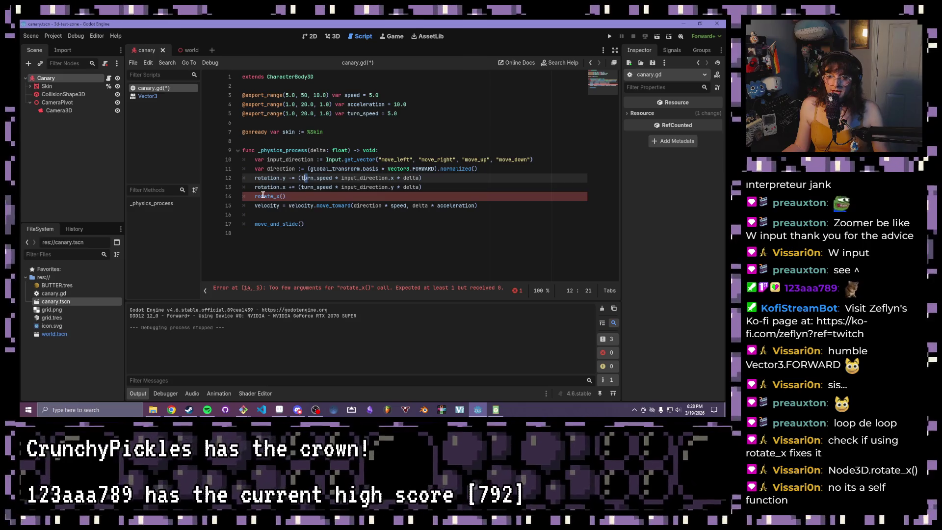
mouse_move(263, 195)
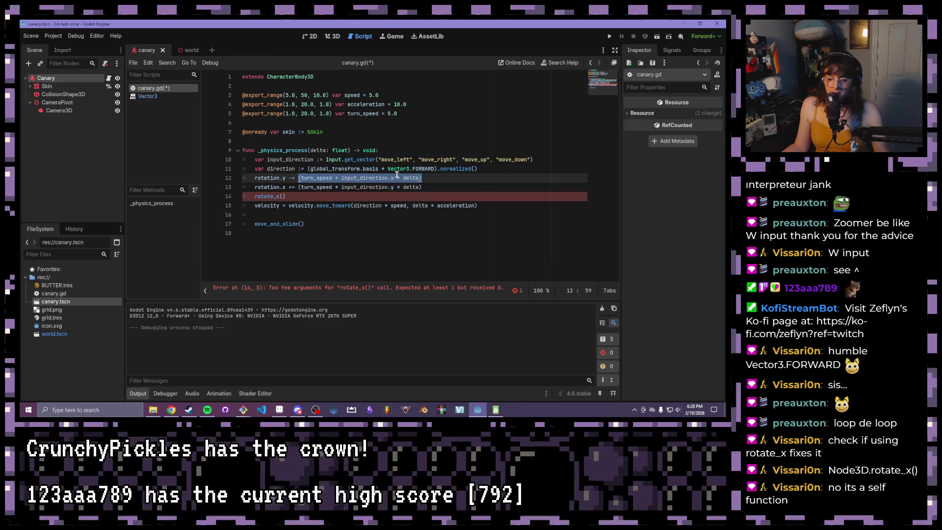
click(282, 196)
text(()
key(ctrl+v)
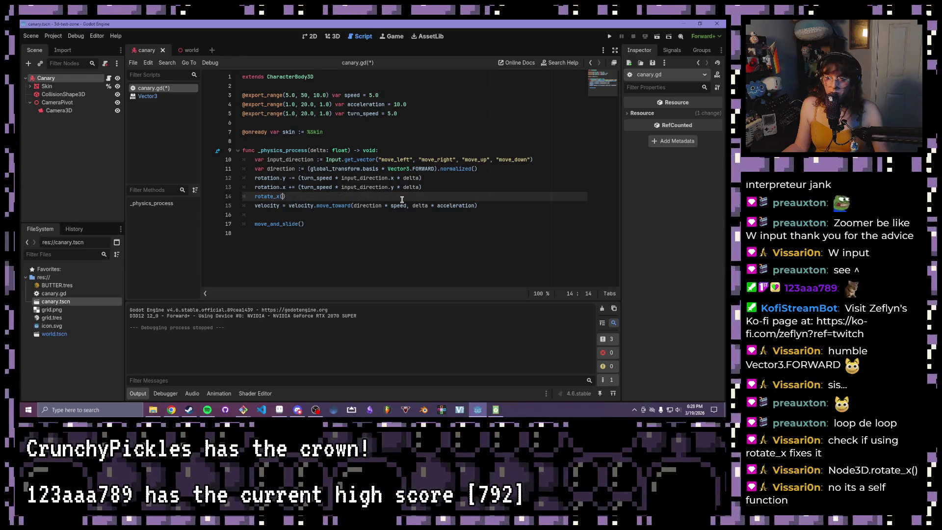
drag(428, 187, 324, 188)
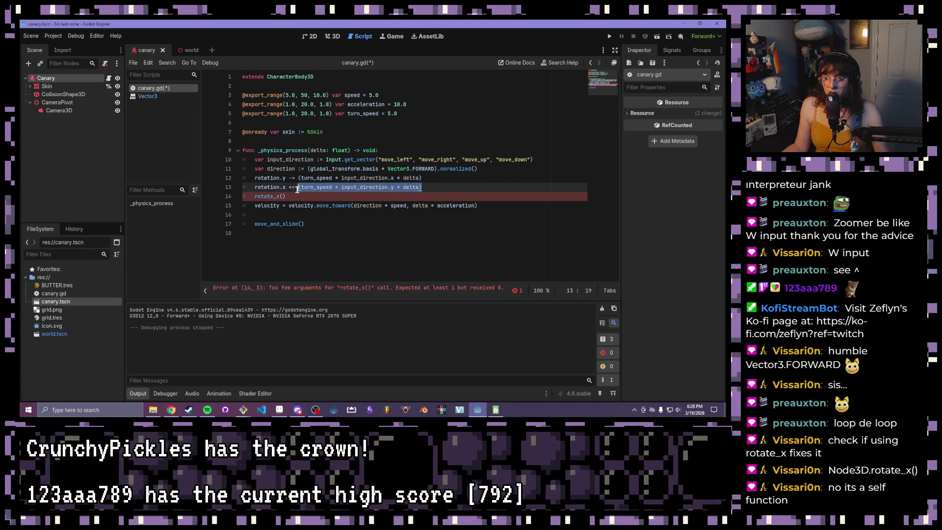
click(282, 196)
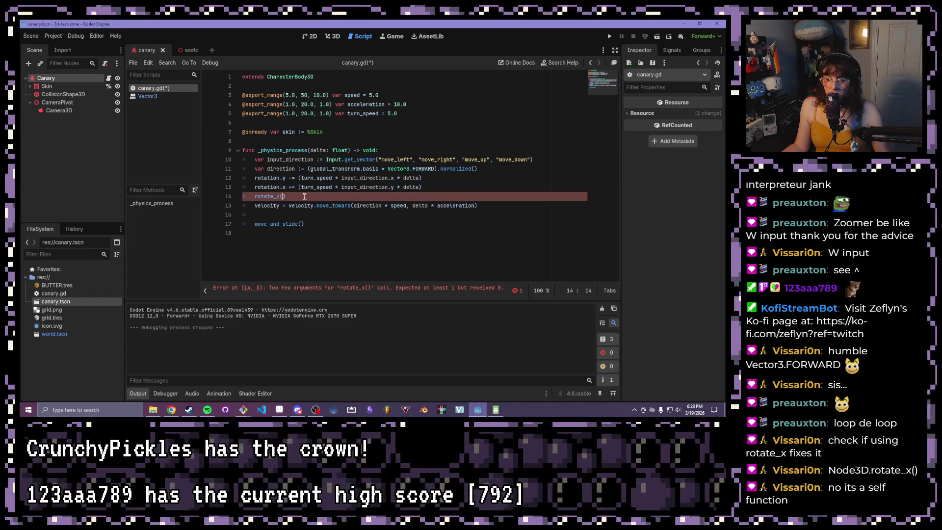
click(478, 185)
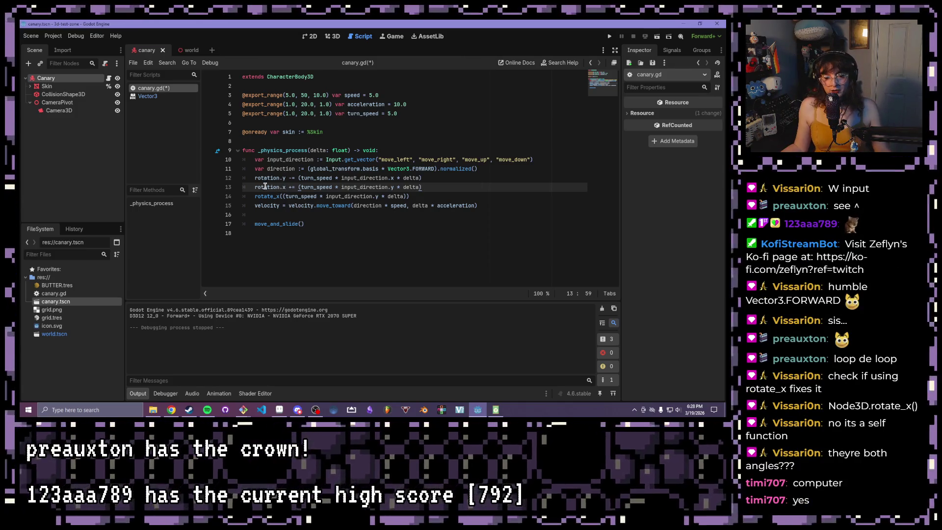
Step: Comment out line 13's rotation.x += line and run the game to test rotate_x pitching
click(303, 186)
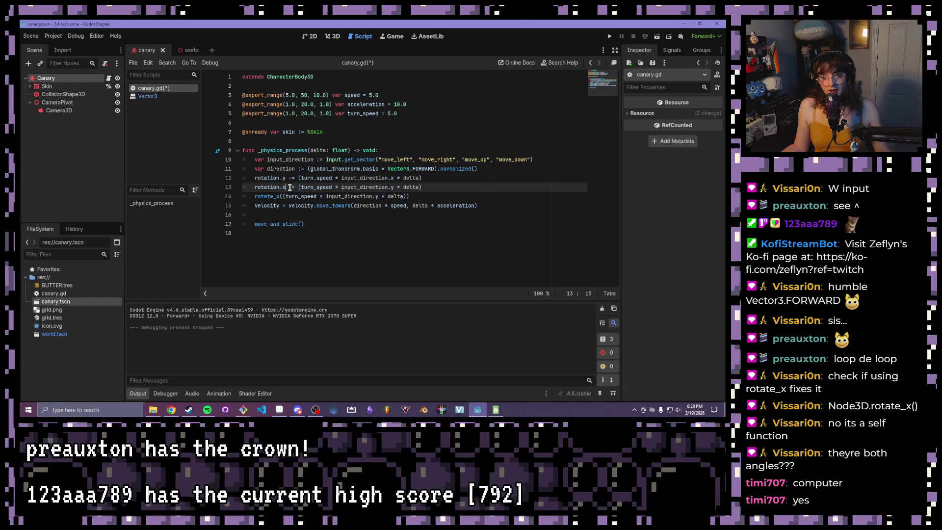
drag(299, 187, 417, 183)
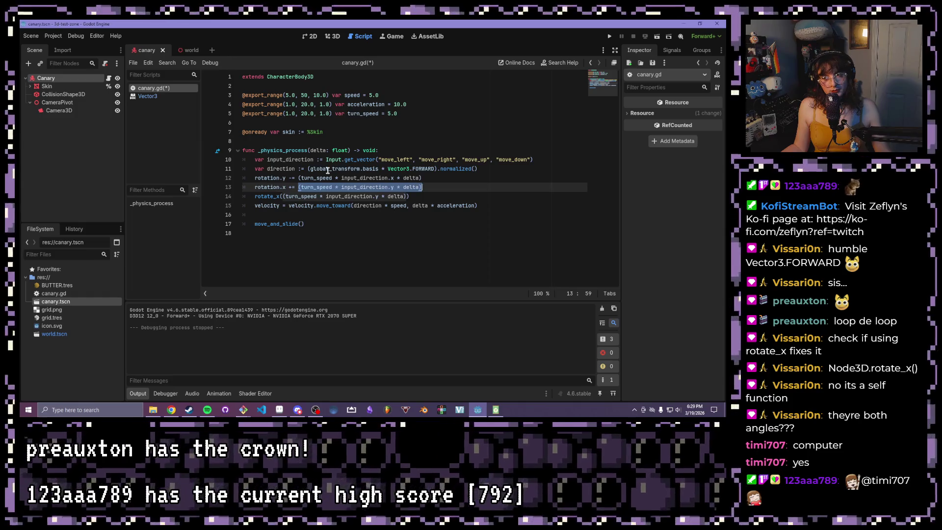
drag(286, 187, 247, 186)
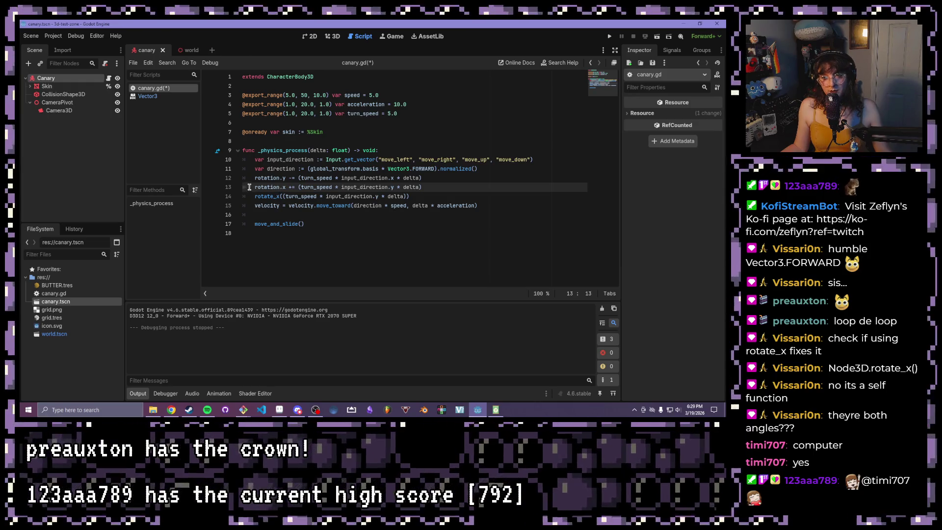
drag(255, 187, 294, 187)
click(295, 187)
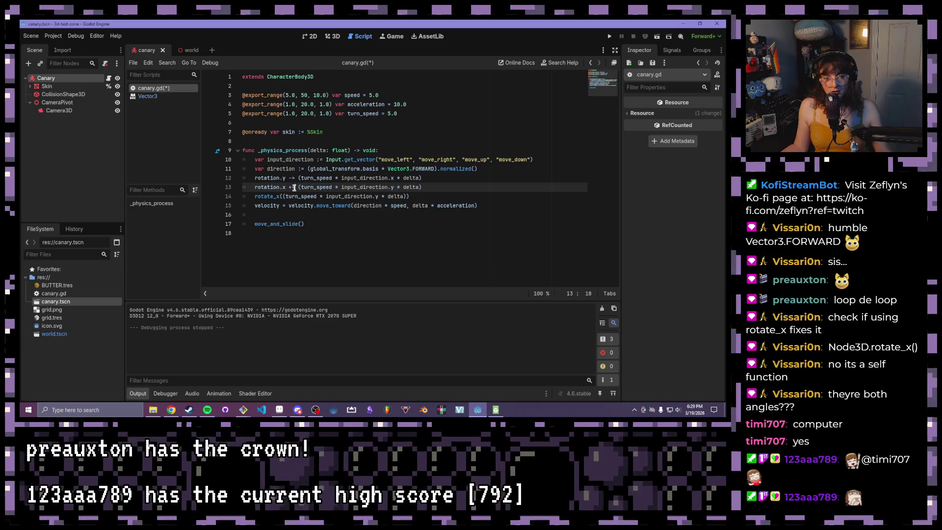
click(390, 206)
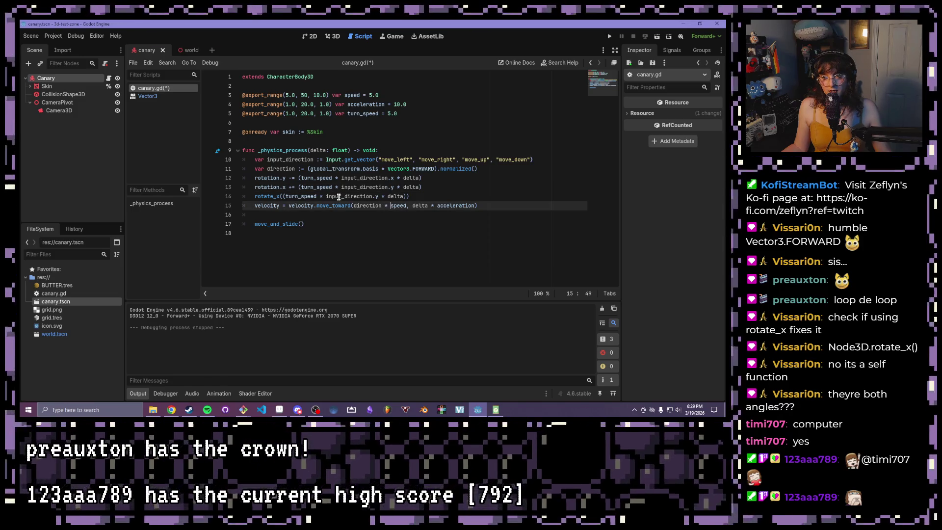
click(436, 185)
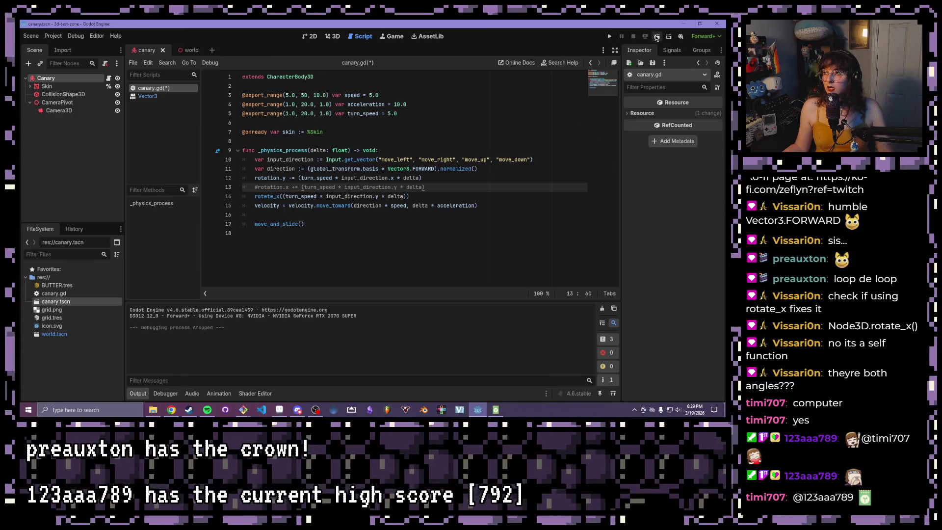
click(609, 37)
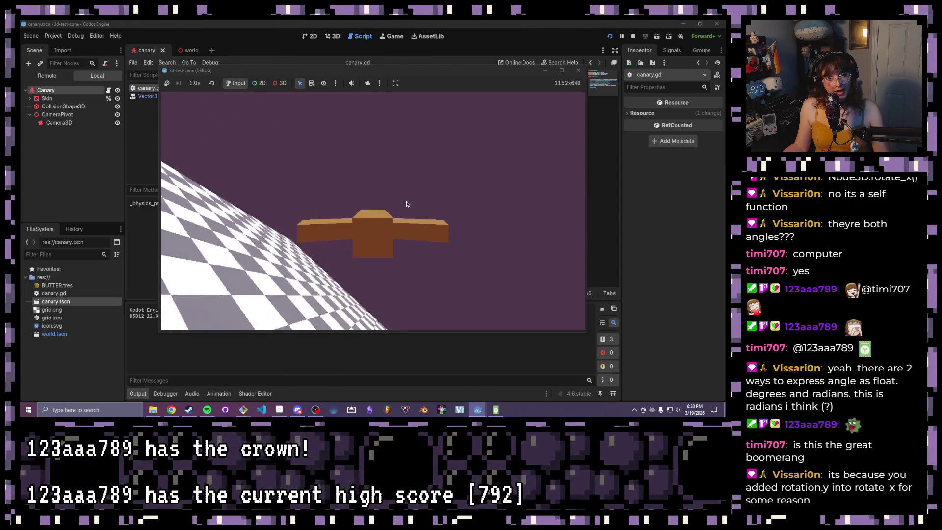
Step: Watch the bird pitch in the running game, then close the game window
click(578, 71)
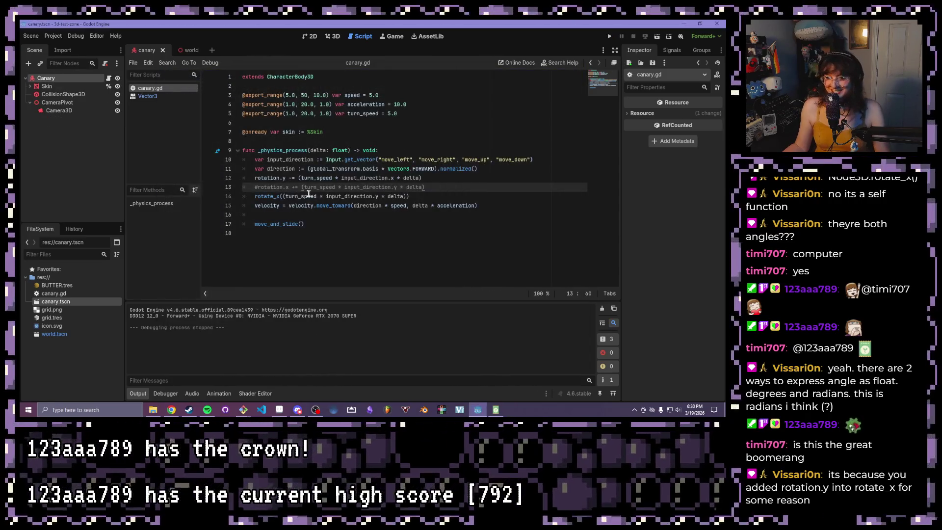
Step: Close line 14's rotate_x call with the missing ')'
click(410, 188)
click(407, 196)
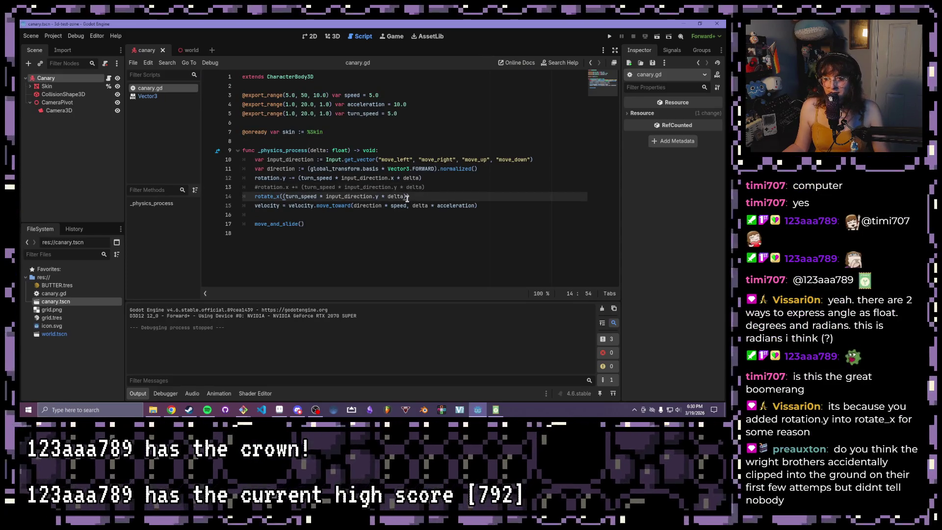
text())
mouse_move(417, 197)
mouse_down()
mouse_move(244, 196)
mouse_move(261, 196)
mouse_up()
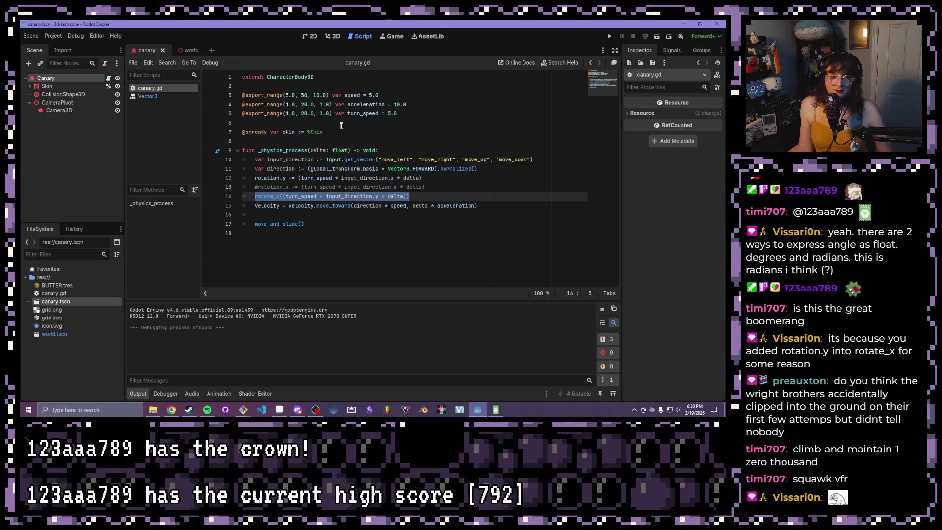
Step: Uncomment the rotation.x line 13, comment out the rotate_x line 14, and run the game
mouse_move(273, 196)
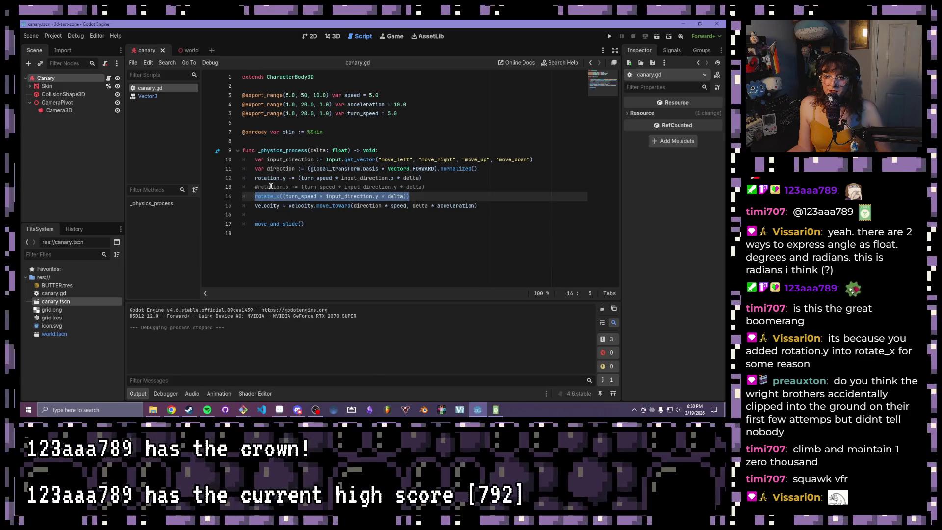
drag(257, 187, 291, 186)
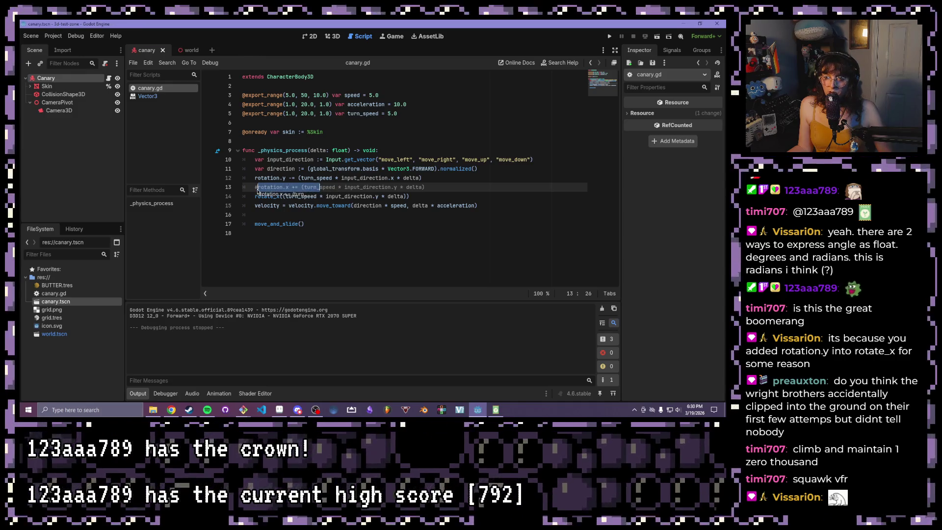
text(#)
drag(409, 196, 254, 196)
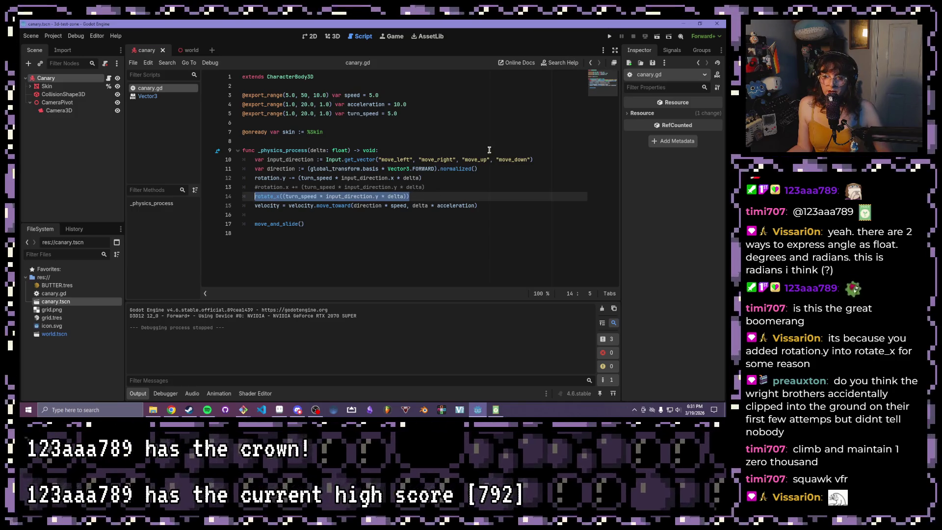
click(415, 196)
mouse_move(267, 196)
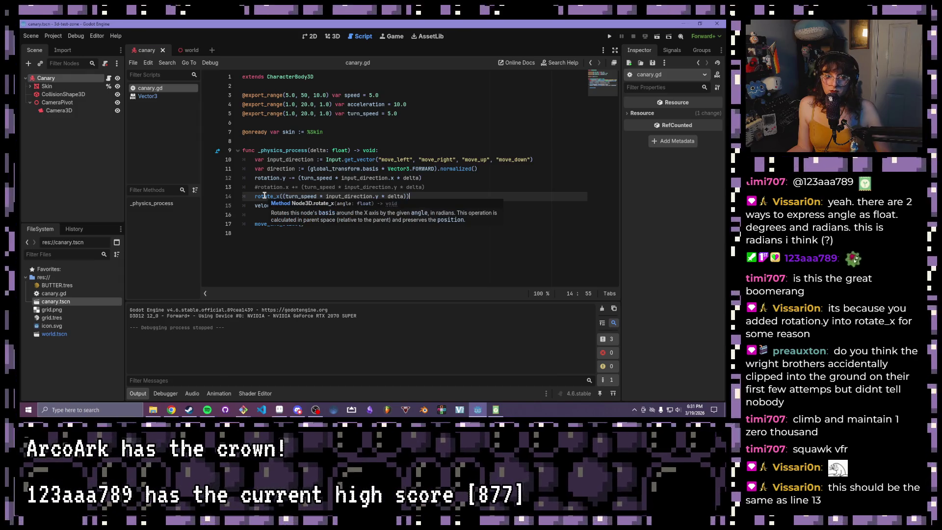
click(458, 186)
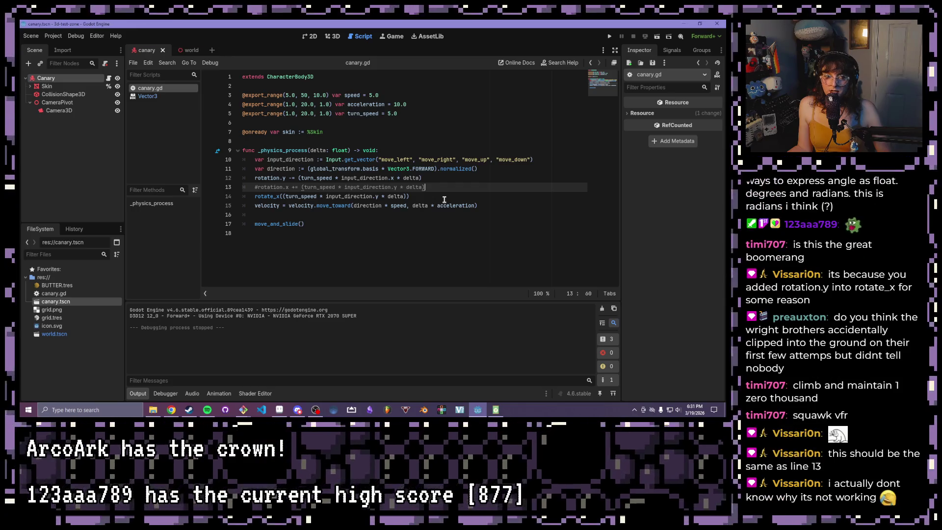
click(443, 200)
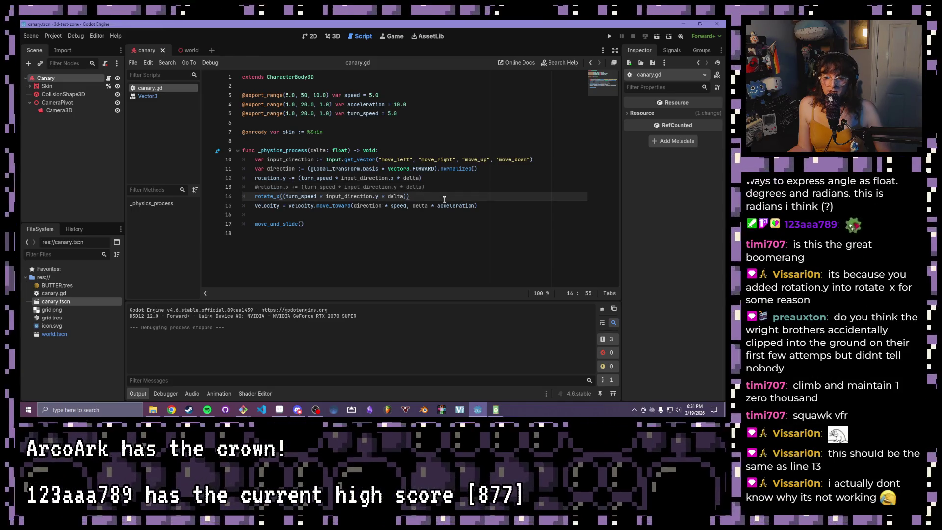
click(446, 187)
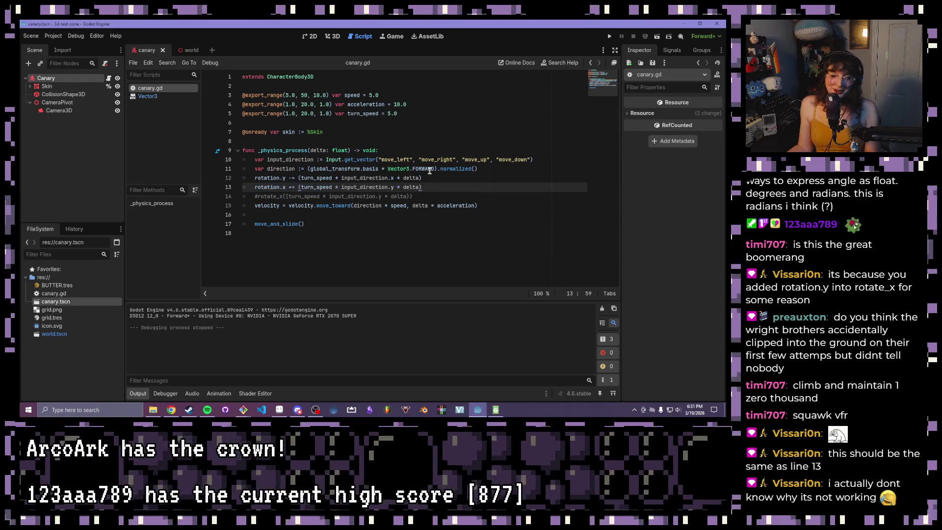
click(609, 38)
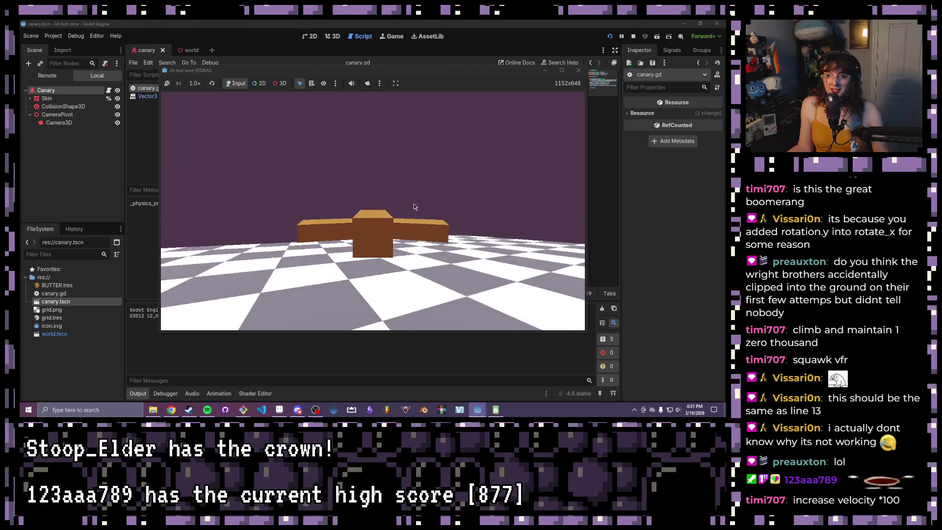
Step: Watch the canary fly level, then close the running game window
click(580, 70)
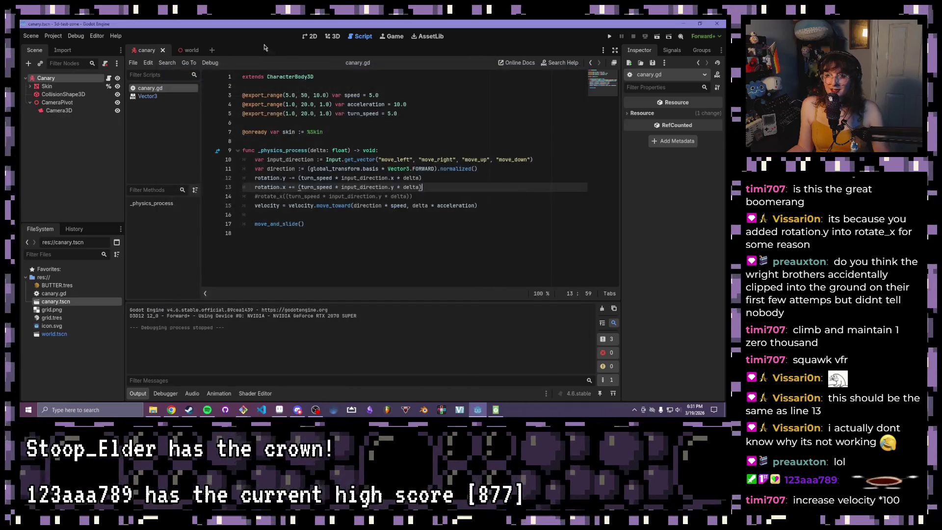
Step: Open the world scene in the 3D view, select the Canary's Speed value, and run the current scene
click(336, 37)
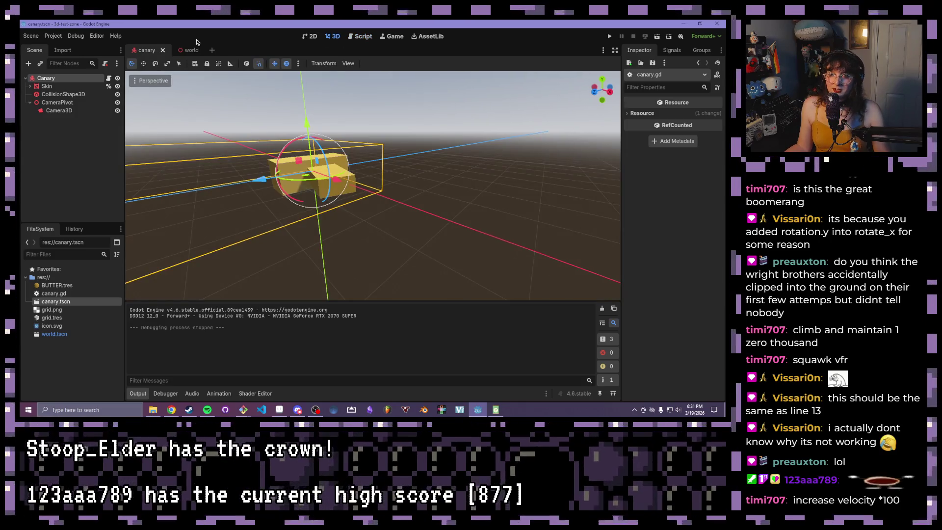
click(192, 50)
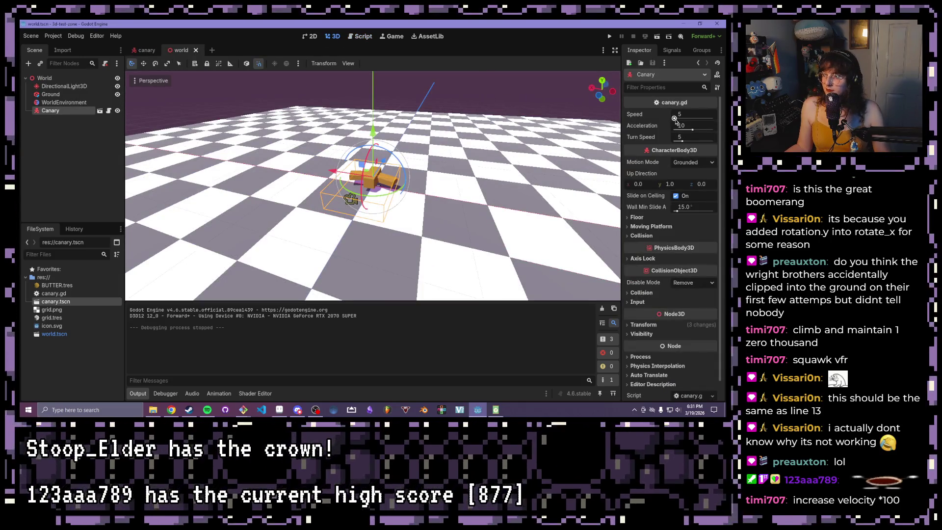
click(678, 118)
text(0)
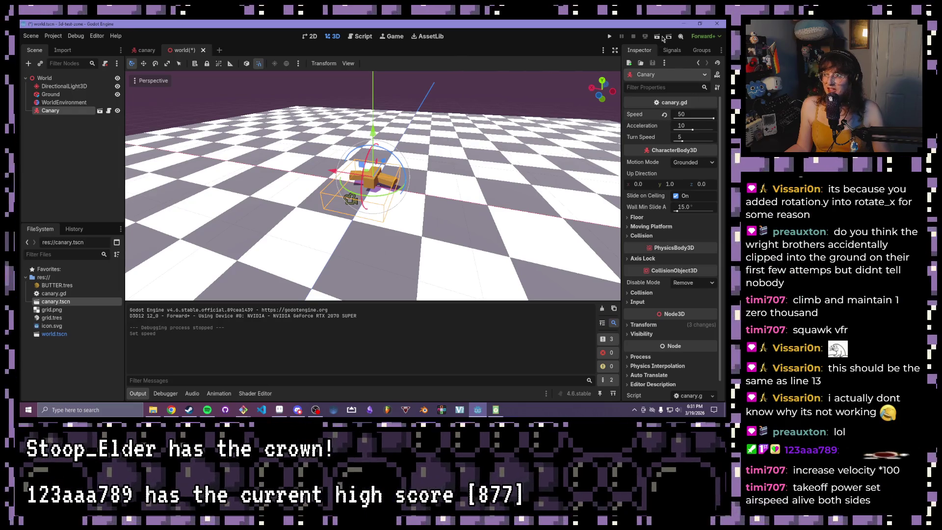
click(657, 37)
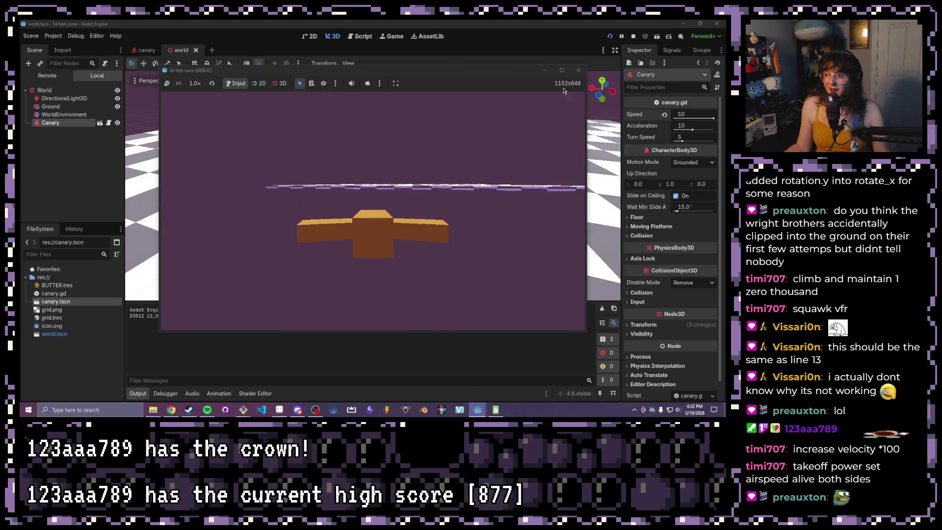
Step: Stop the game, raise the canary's Acceleration to 20, and run a test flight
click(578, 70)
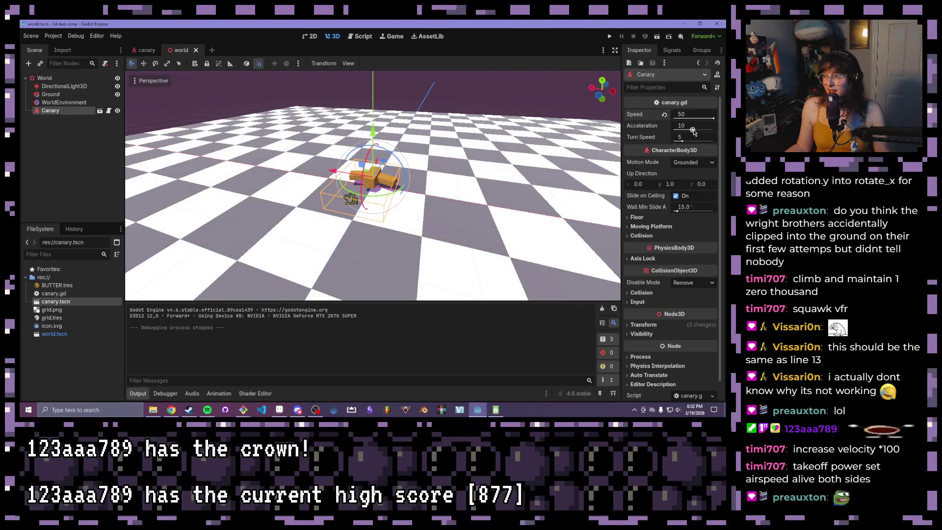
drag(689, 129, 713, 128)
click(657, 38)
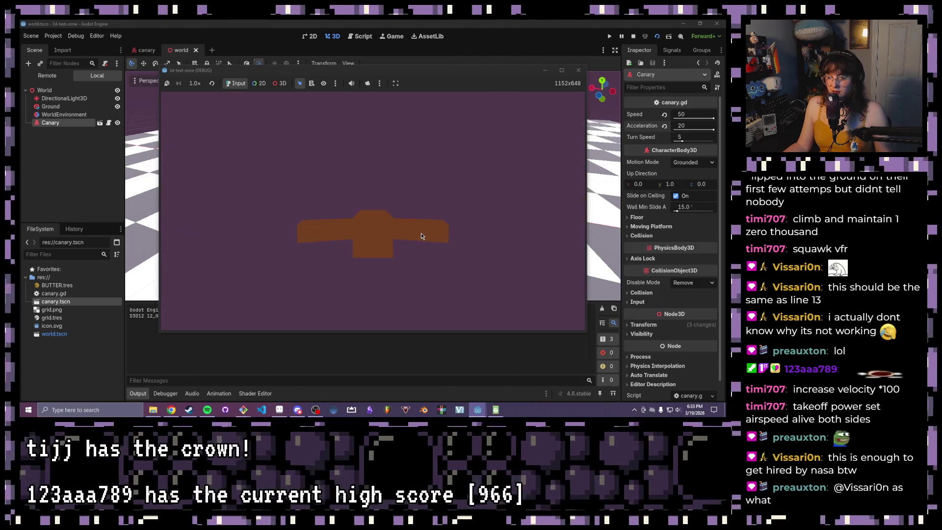
click(632, 36)
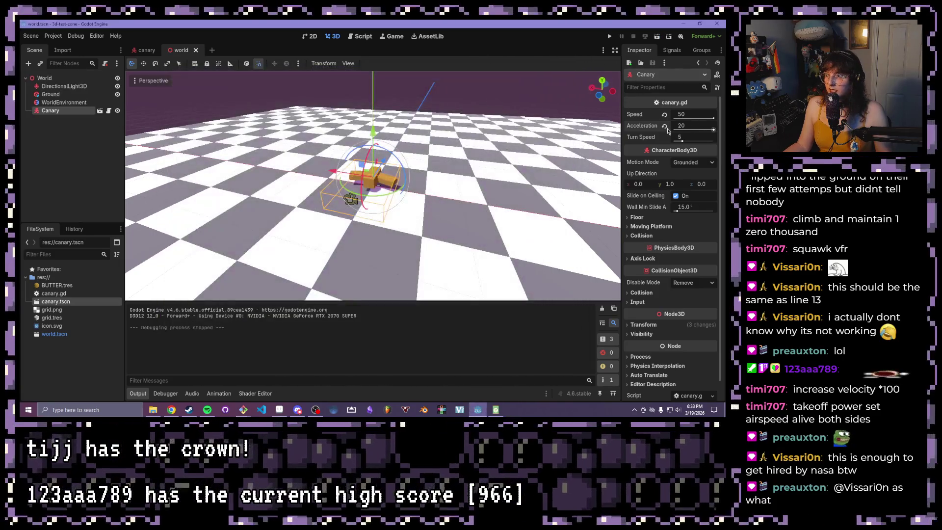
click(361, 38)
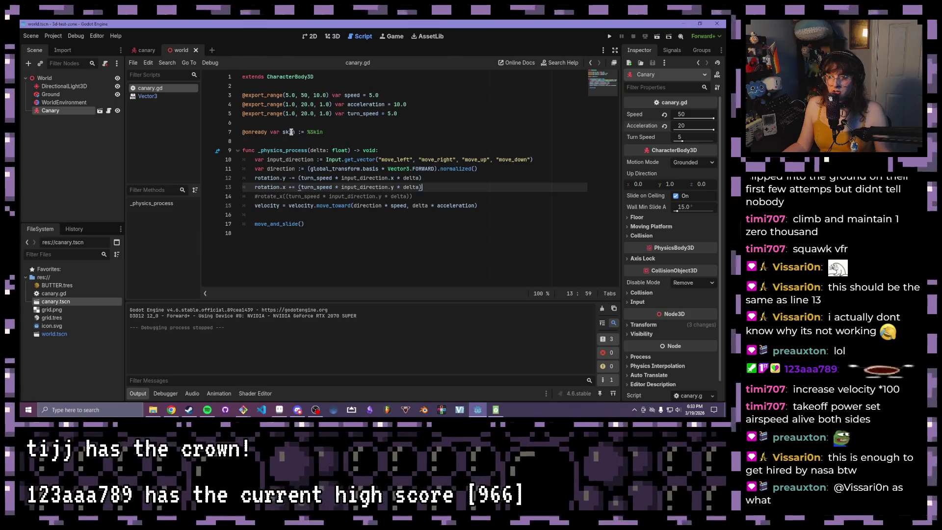
click(307, 105)
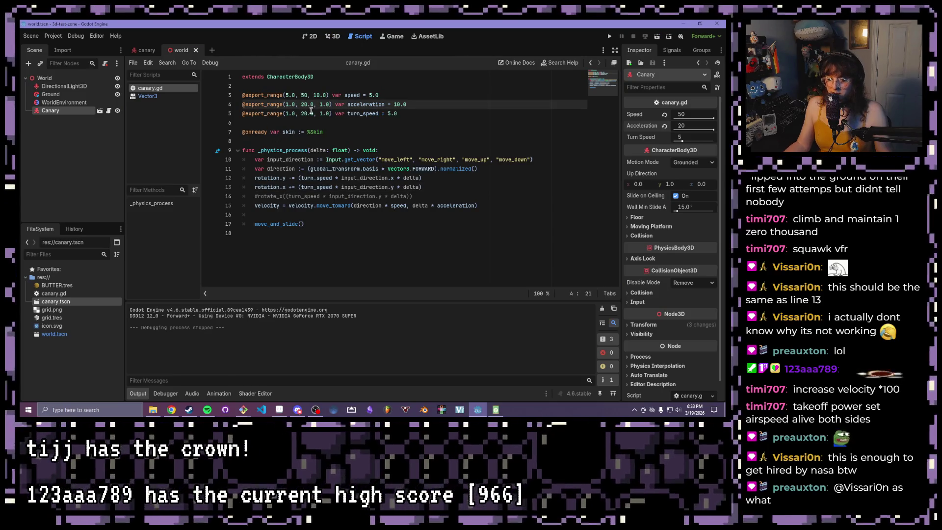
click(359, 95)
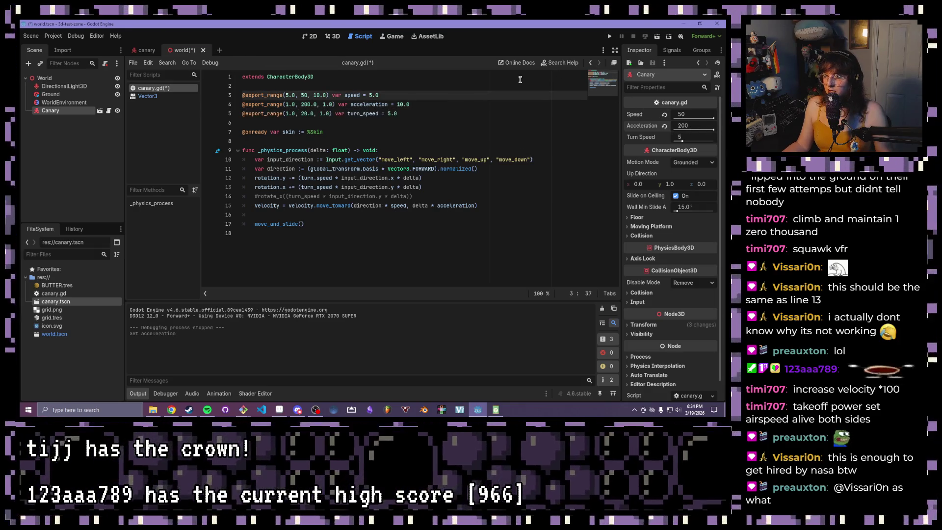
click(608, 36)
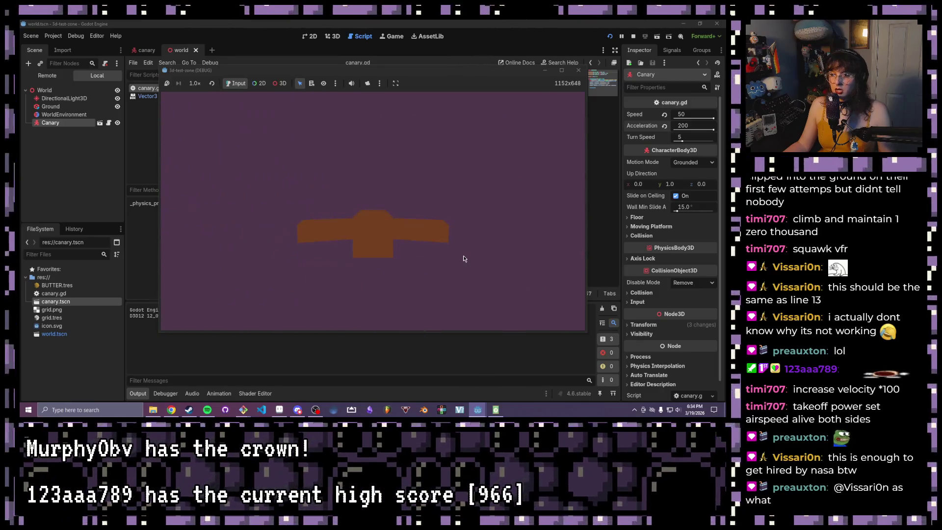
Step: Comment out the rotation.x pitch line, enable the rotate_x line, and test-fly the scene
click(578, 71)
click(337, 177)
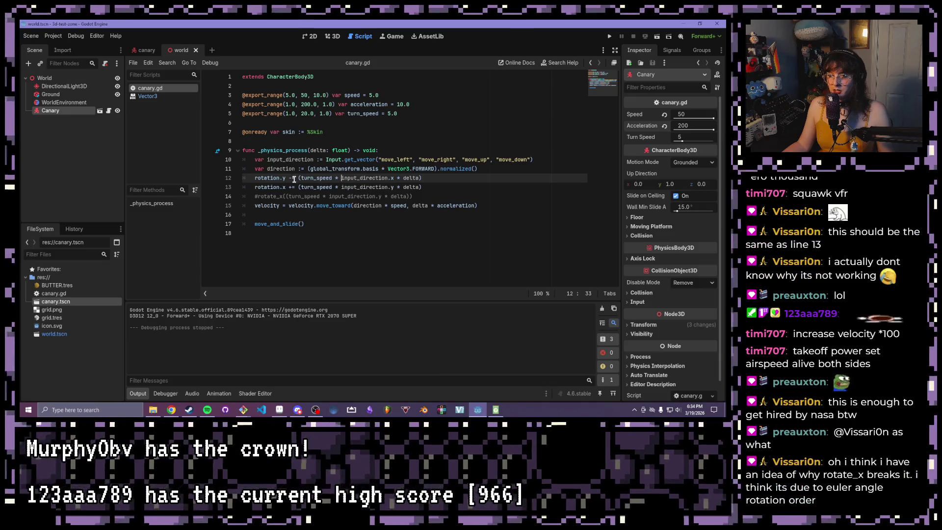
click(459, 187)
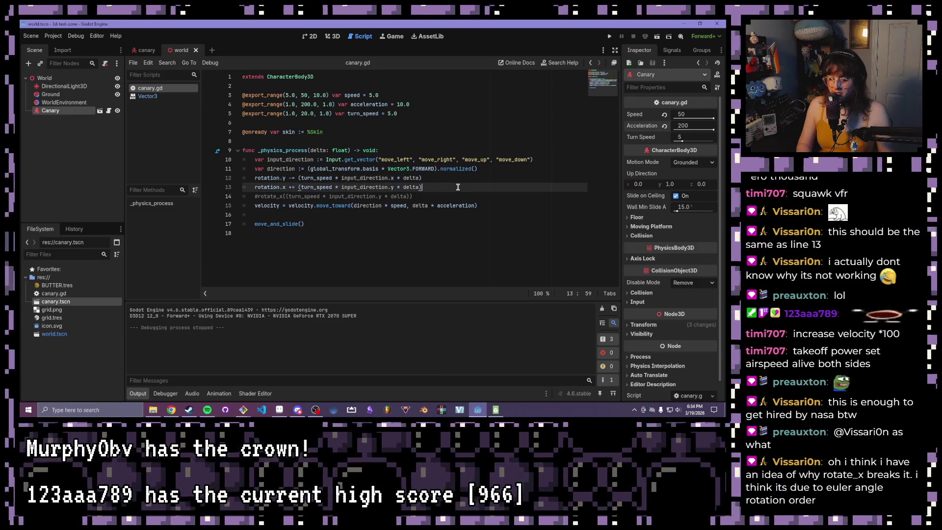
click(461, 196)
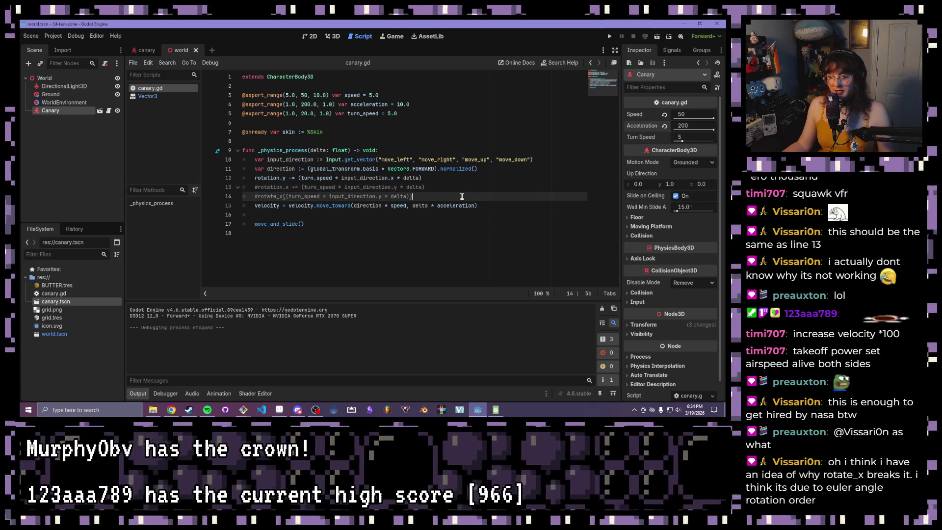
click(657, 36)
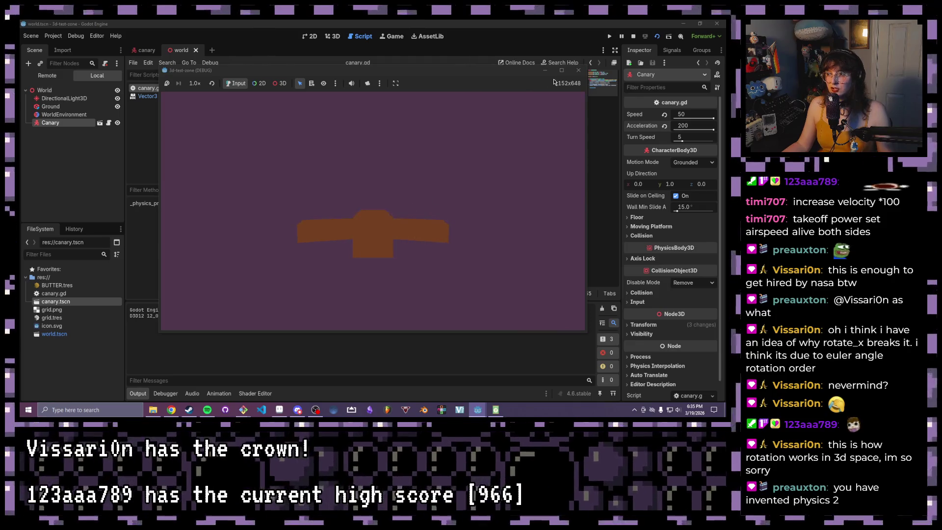
click(578, 70)
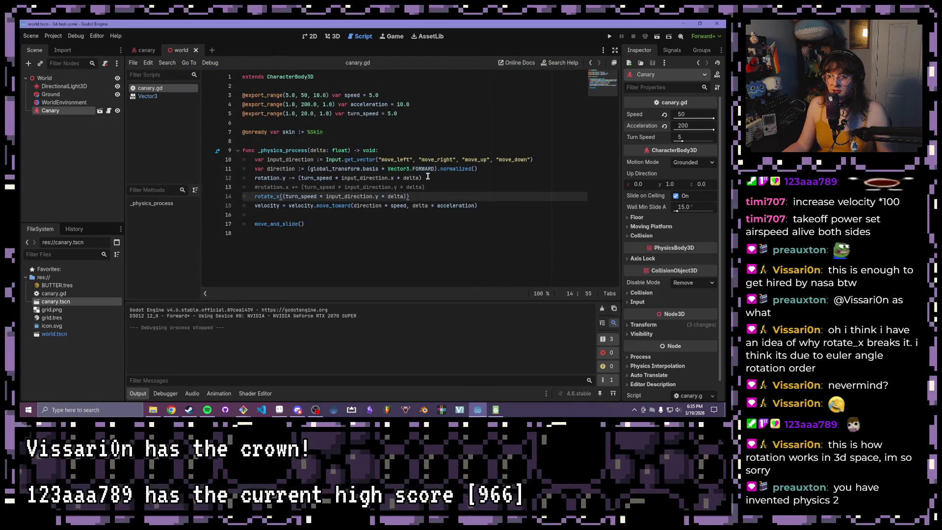
Step: Add a new rotate_y() call on a line below the pitch line
click(443, 188)
key(Return)
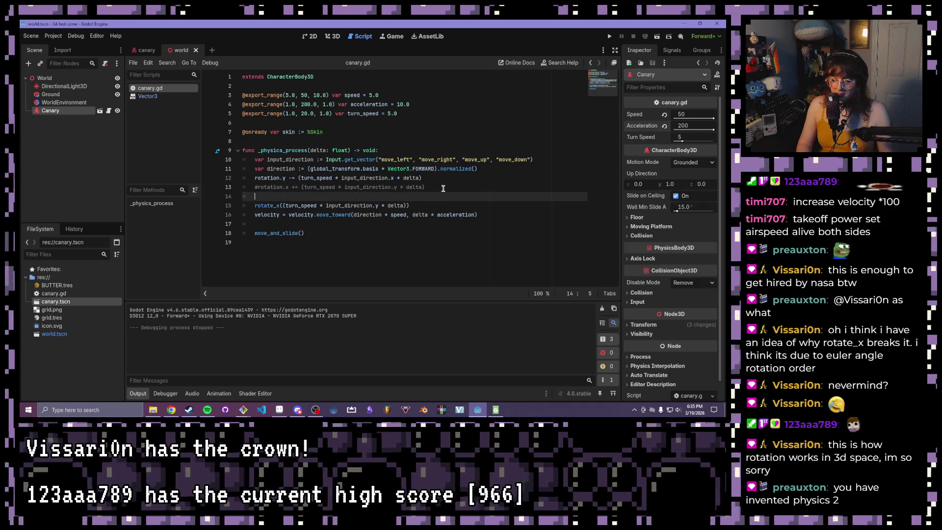
text(ro)
key(Down)
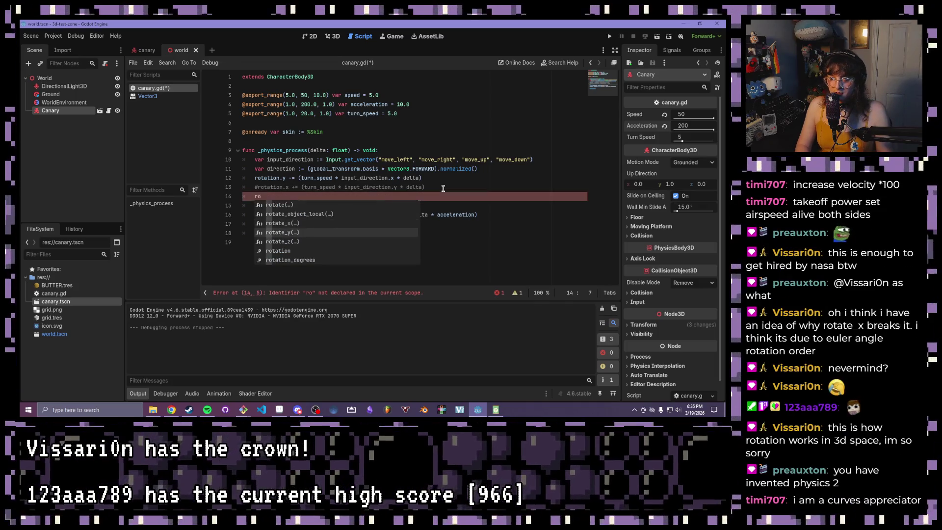
key(Return)
click(414, 169)
Step: Paste line 12's turn expression into rotate_y, comment out the old rotation.y line, and run
drag(423, 177, 313, 178)
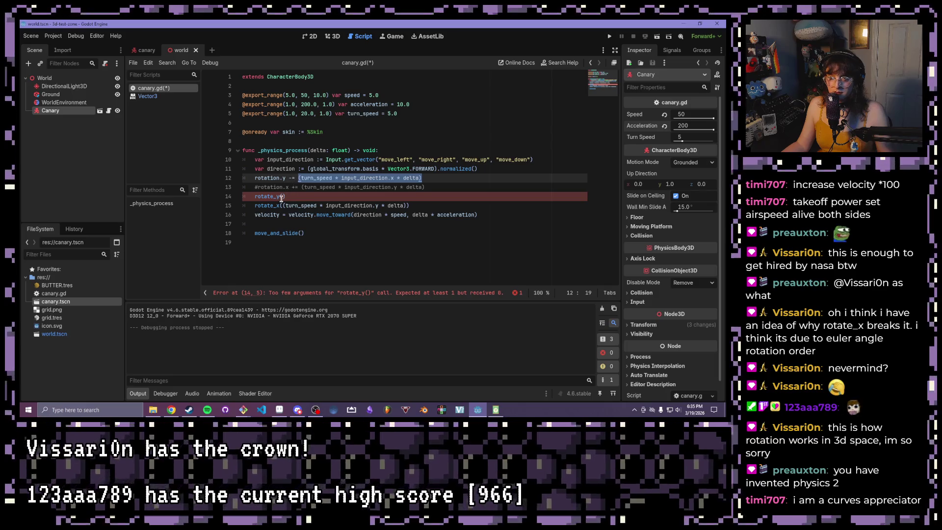
click(281, 196)
text((turn_speed * input_direction.x * delta))
click(436, 177)
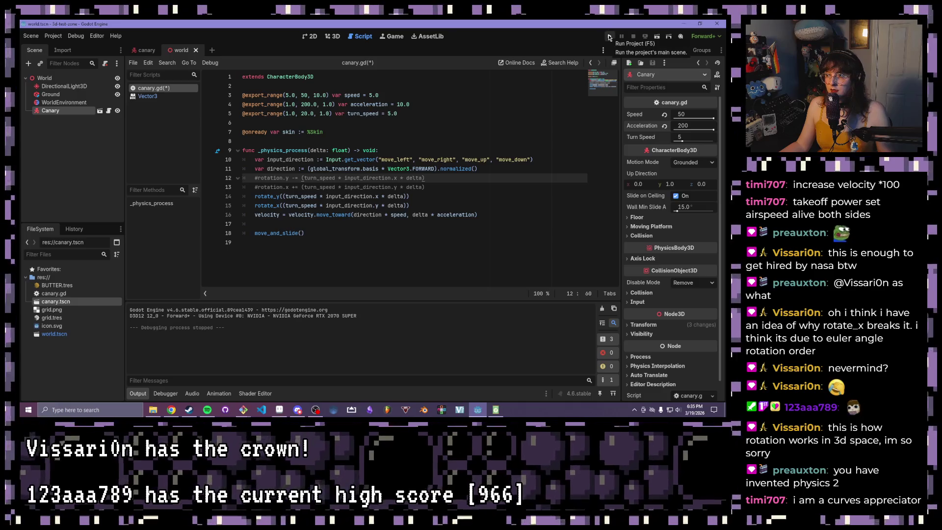
click(607, 37)
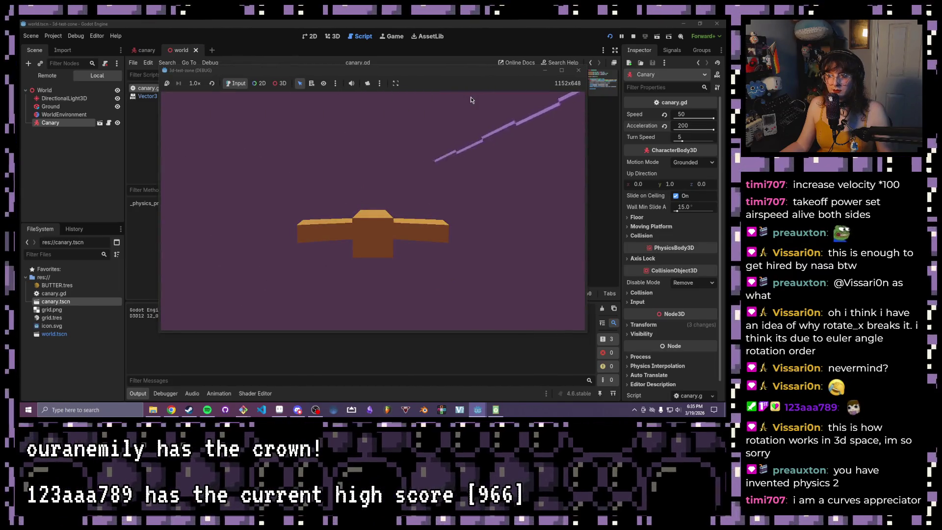
Step: Test-fly the canary again, then bring up the Node3D reference for rotate_y
click(578, 70)
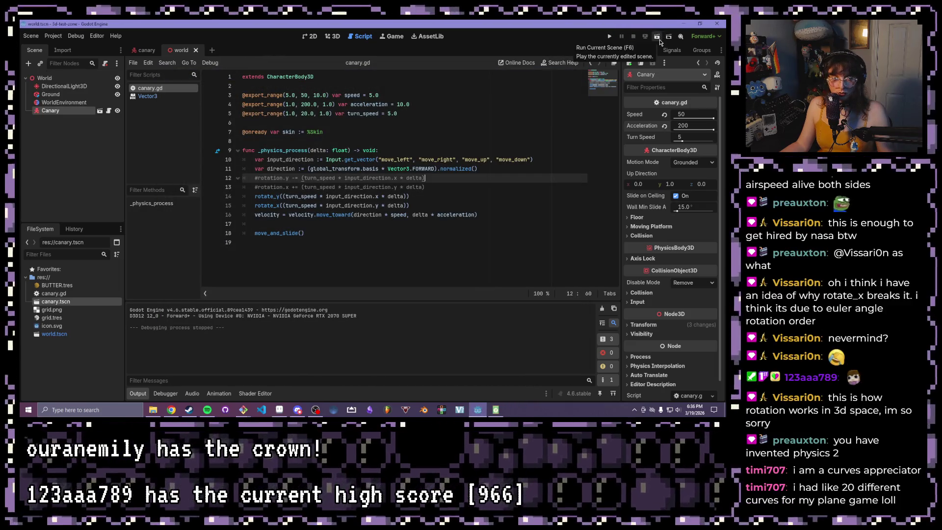
click(609, 39)
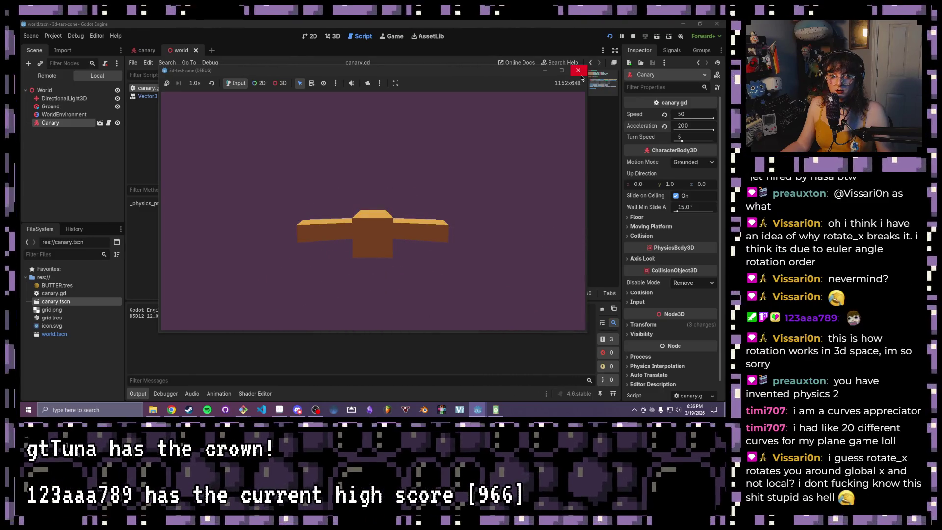
click(579, 71)
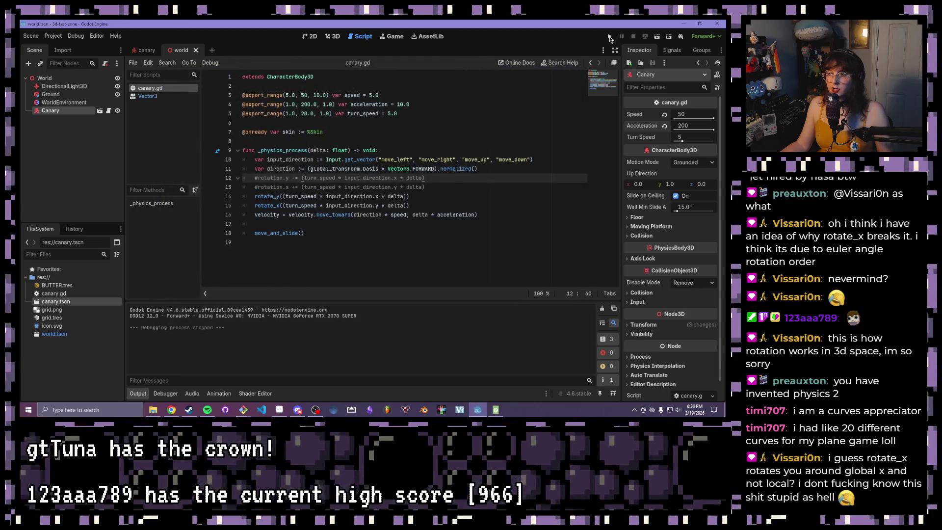
click(657, 38)
click(578, 72)
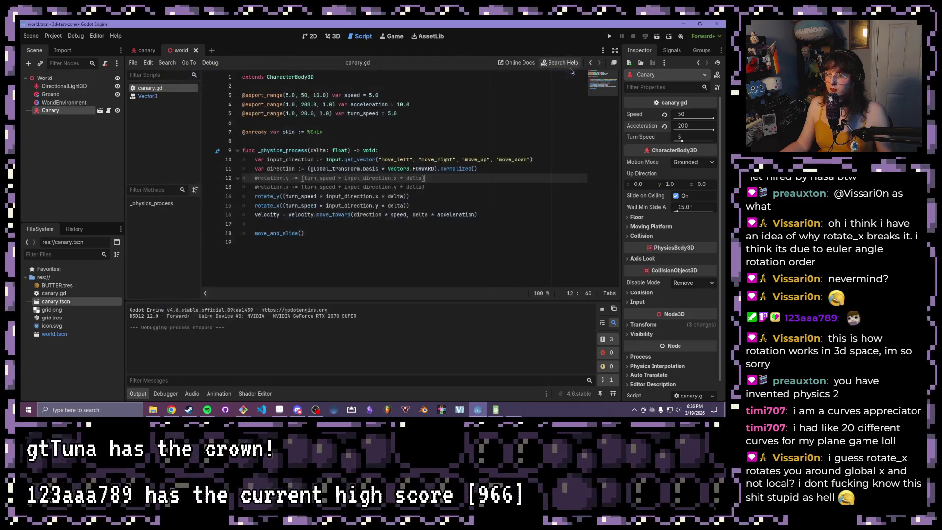
ctrl+click(266, 196)
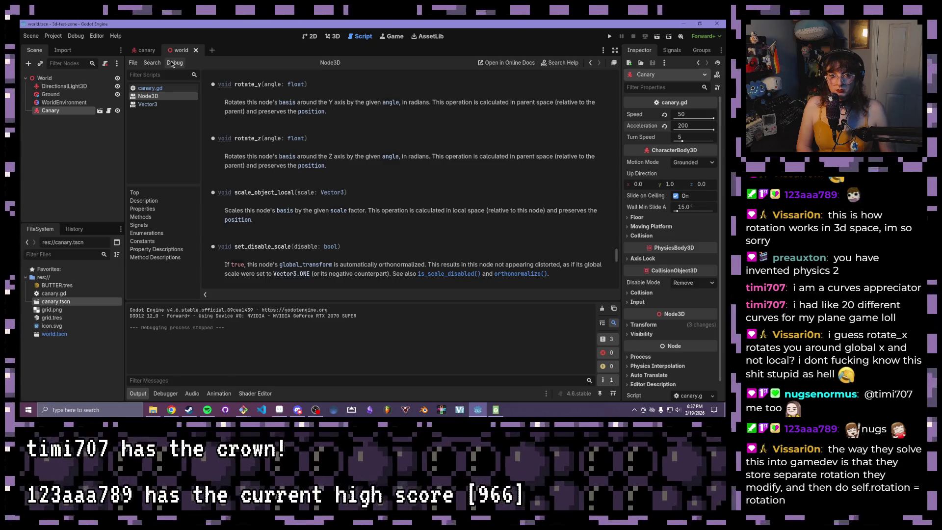
Step: Open the canary scene, return to canary.gd, and add 'var r = rotation' on line 12
click(147, 50)
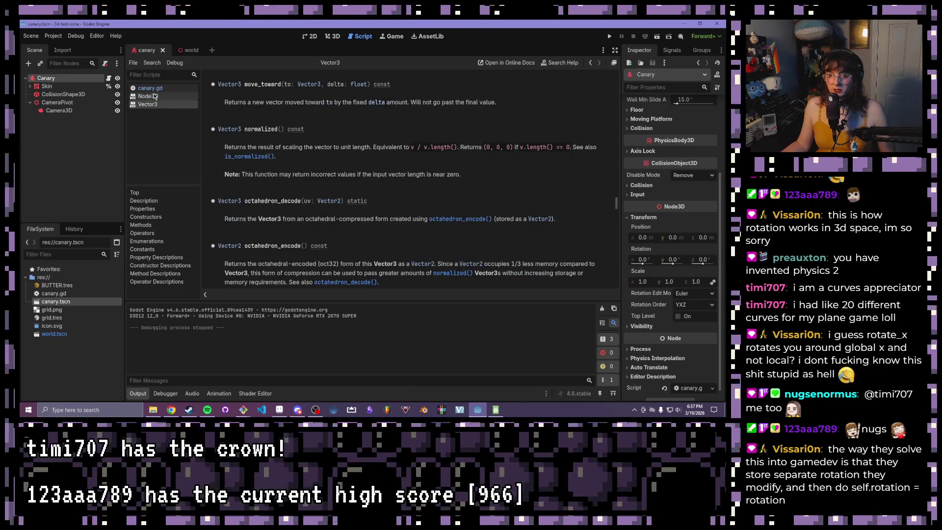
click(155, 89)
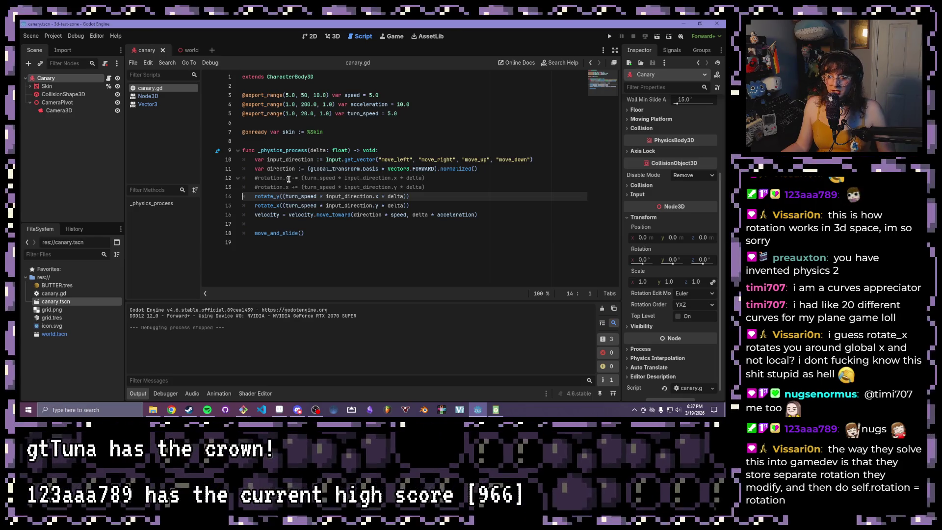
click(289, 178)
click(350, 237)
key(ctrl+z)
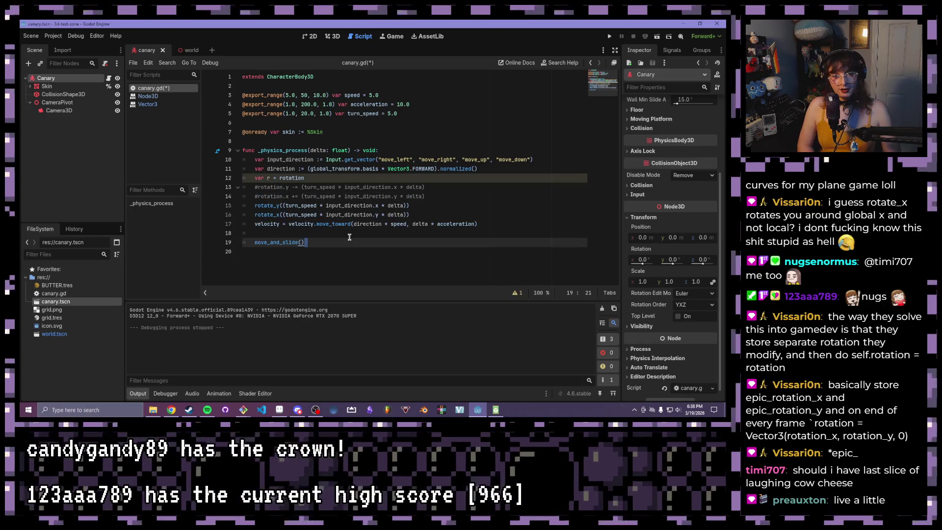
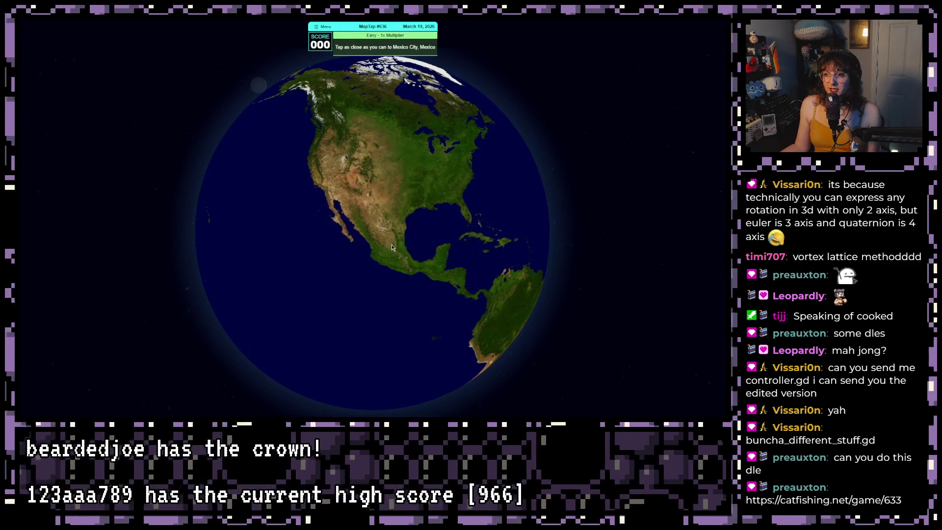
Step: Zoom into Mexico and place the Mexico City guess in northern Mexico, scoring 84 points
scroll(378, 229, up, 5)
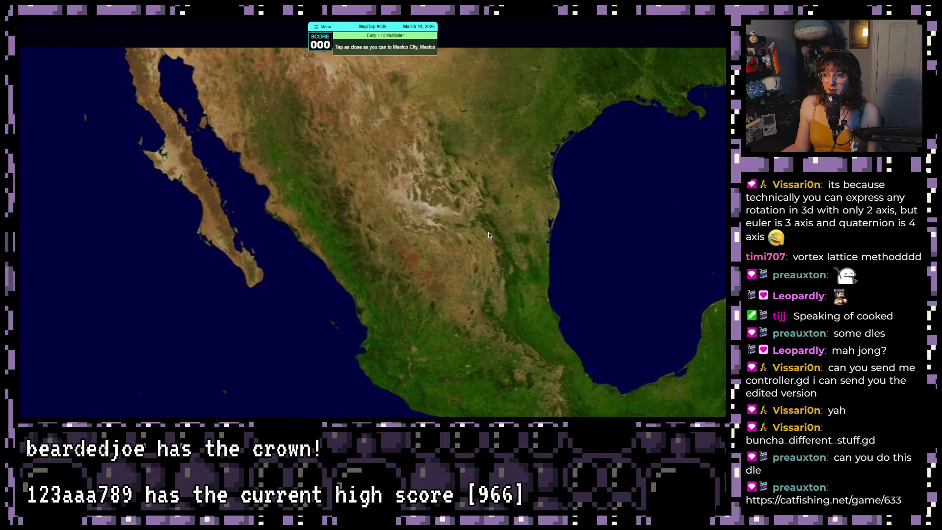
scroll(445, 216, down, 5)
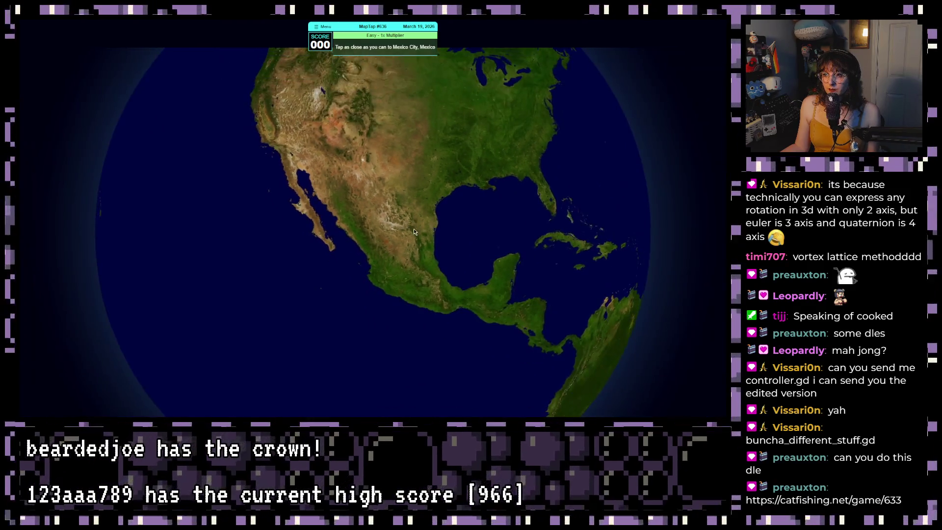
scroll(413, 228, up, 4)
scroll(405, 233, up, 3)
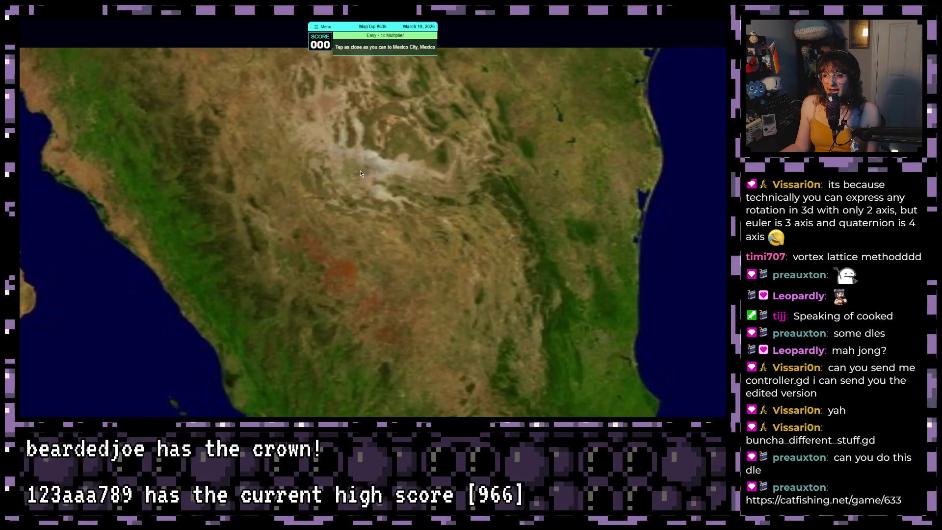
click(360, 173)
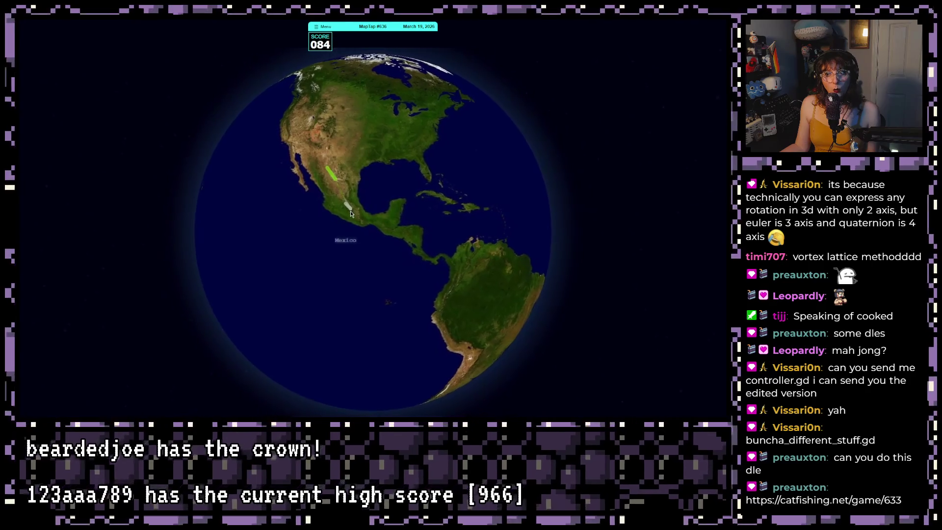
scroll(349, 205, up, 2)
scroll(352, 209, up, 5)
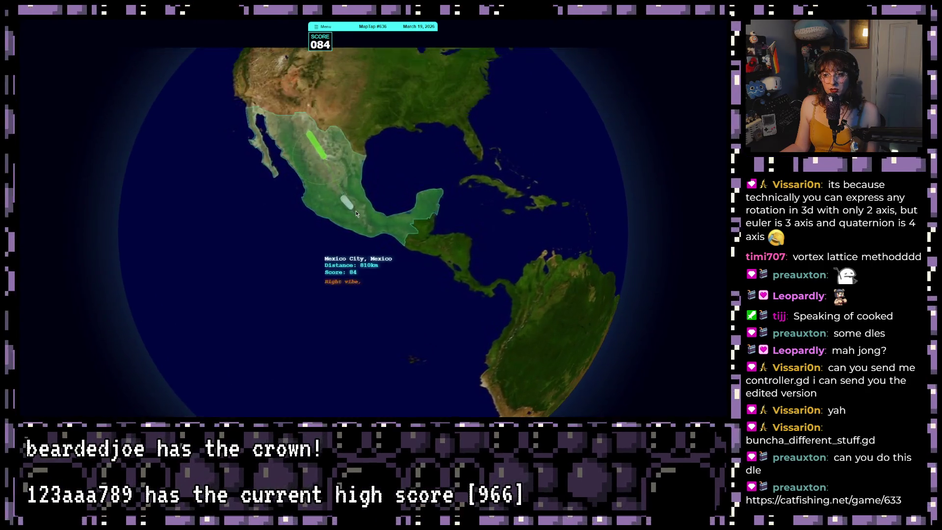
scroll(343, 201, down, 5)
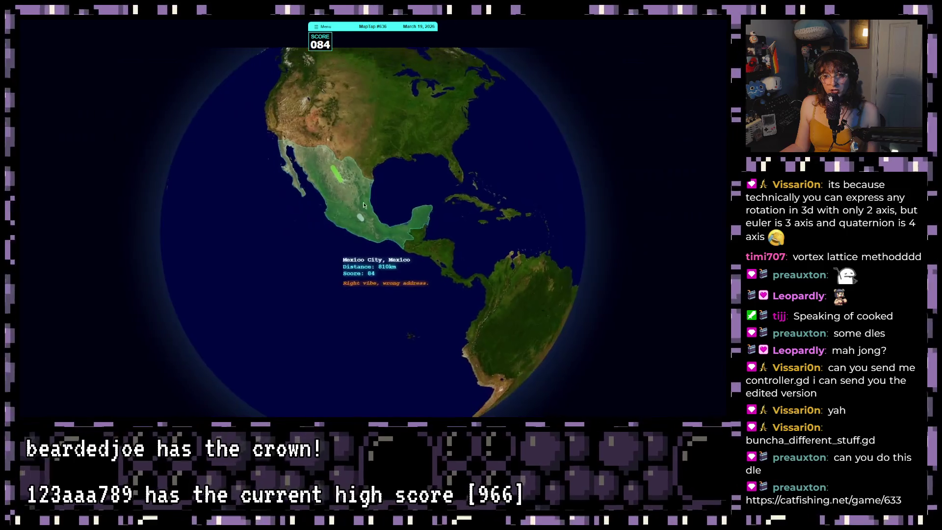
scroll(362, 226, up, 10)
scroll(362, 230, down, 5)
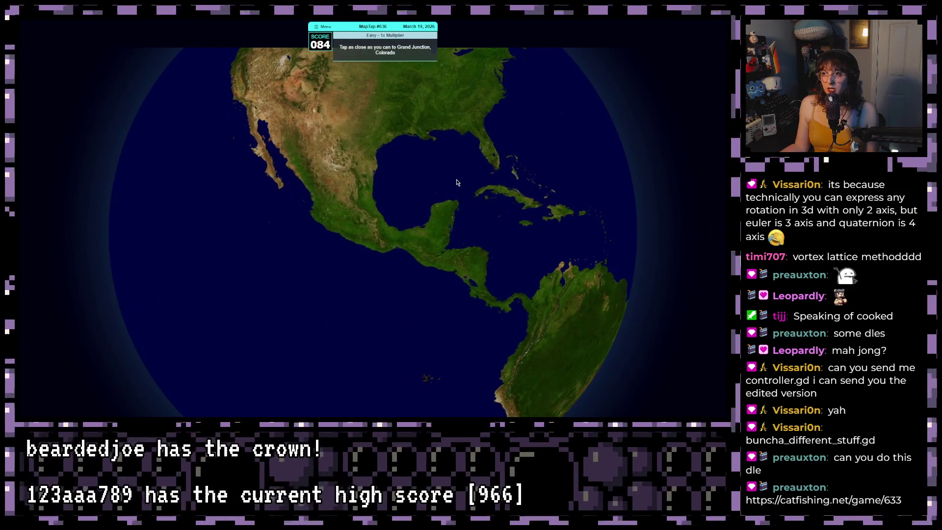
Step: Centre the central US and guess Grand Junction in western Colorado for 95 points
drag(400, 158, 431, 220)
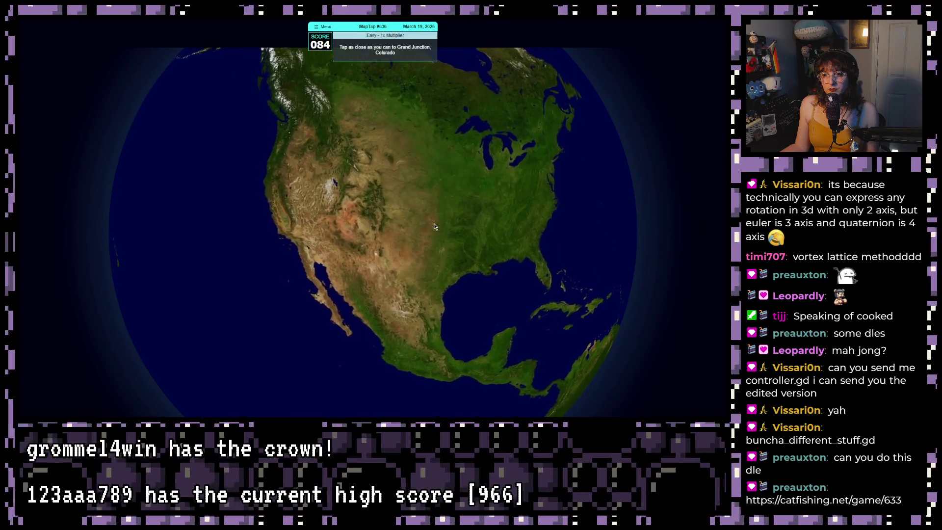
scroll(349, 187, up, 10)
scroll(332, 169, down, 5)
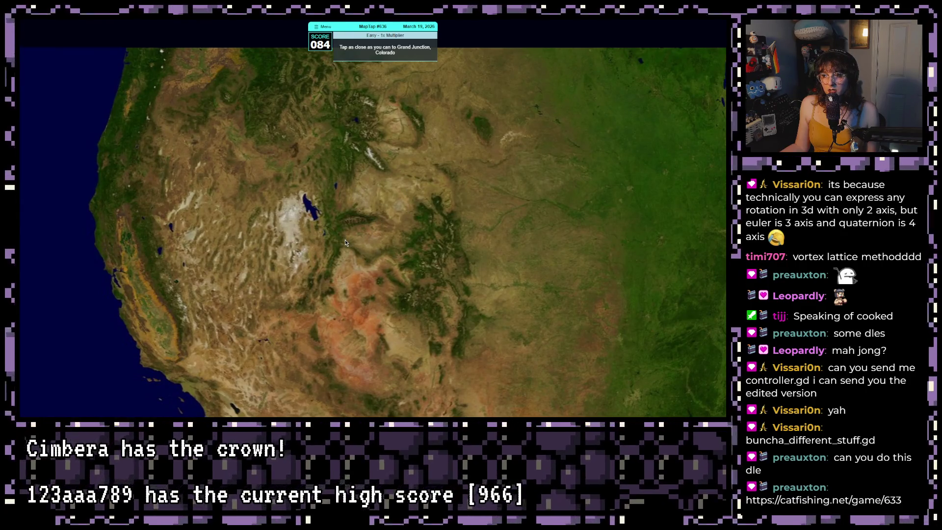
scroll(345, 240, up, 5)
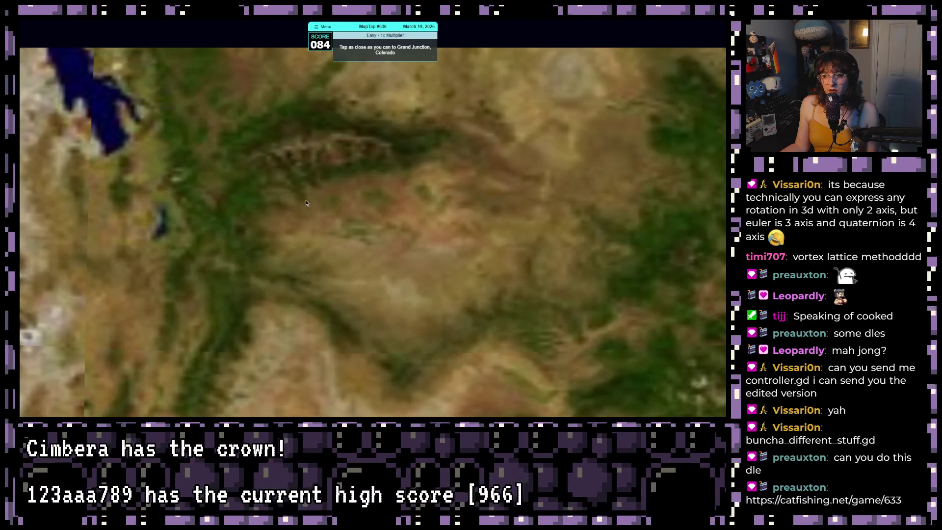
scroll(329, 191, down, 3)
scroll(343, 232, up, 5)
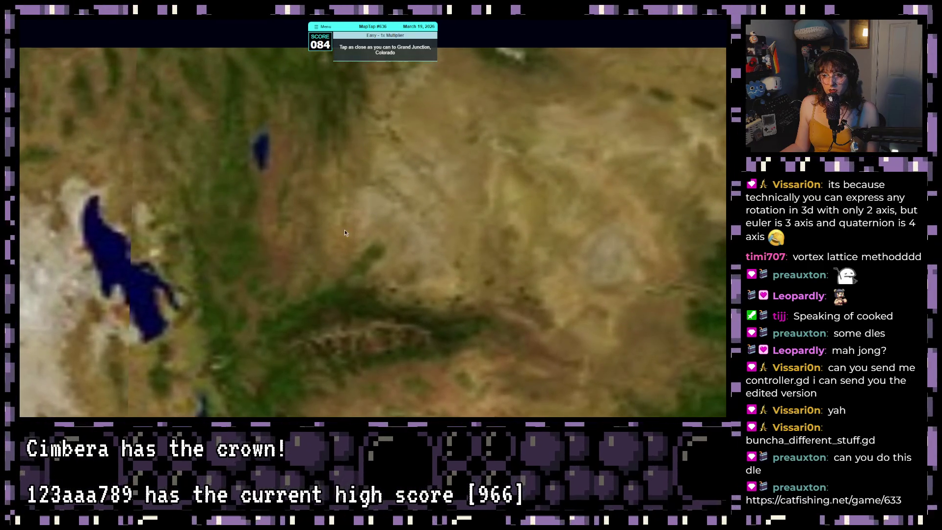
scroll(342, 238, down, 5)
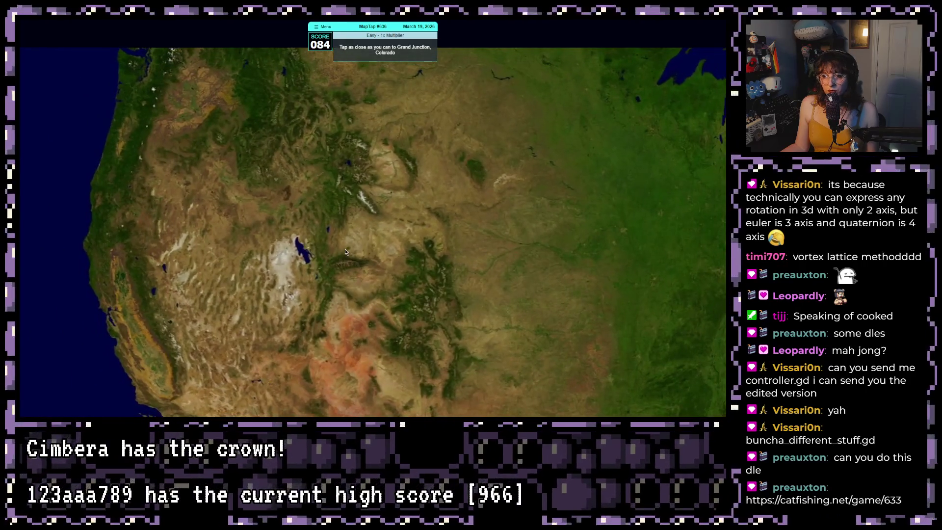
scroll(346, 243, up, 2)
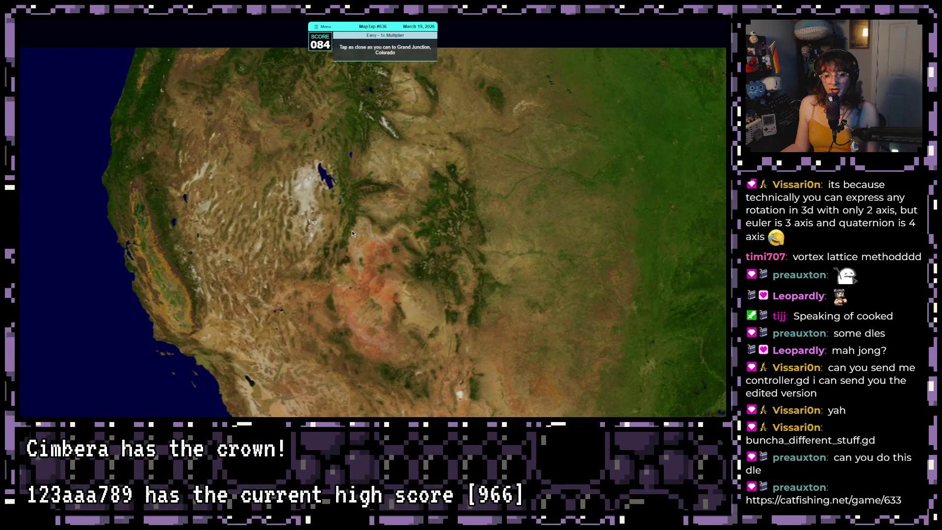
click(352, 231)
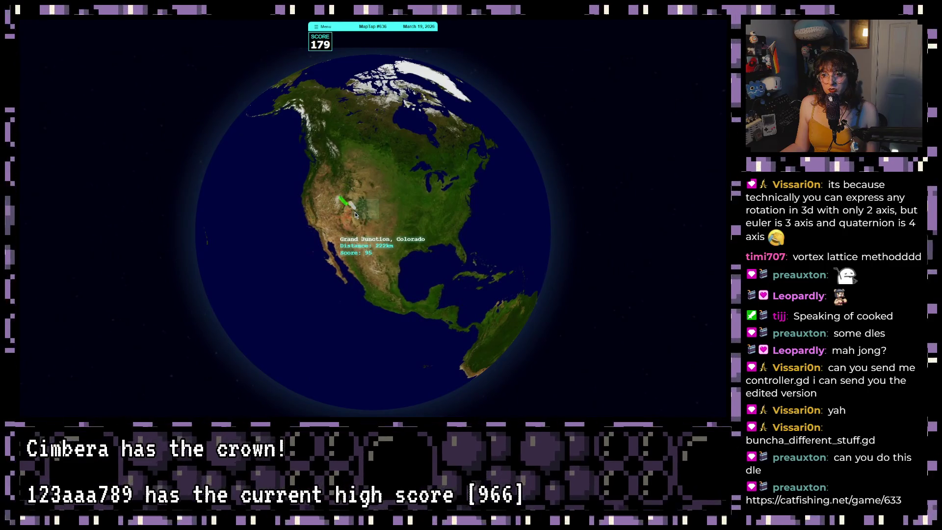
scroll(354, 213, up, 8)
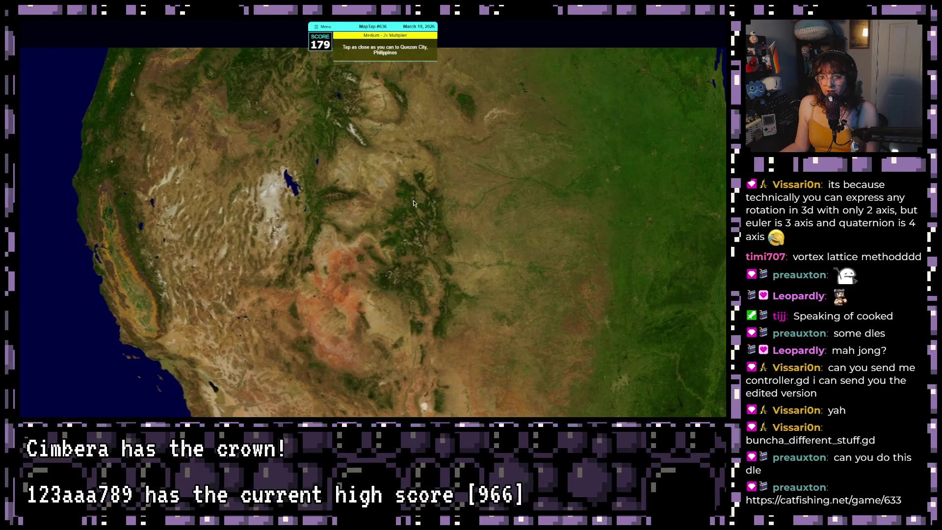
Step: Bring Southeast Asia into view and guess Quezon City on southern Sumatra for 55 ×2 points
scroll(411, 202, down, 5)
mouse_move(260, 193)
mouse_down()
mouse_move(373, 201)
mouse_move(297, 215)
mouse_move(252, 249)
mouse_move(274, 235)
mouse_move(309, 254)
mouse_up()
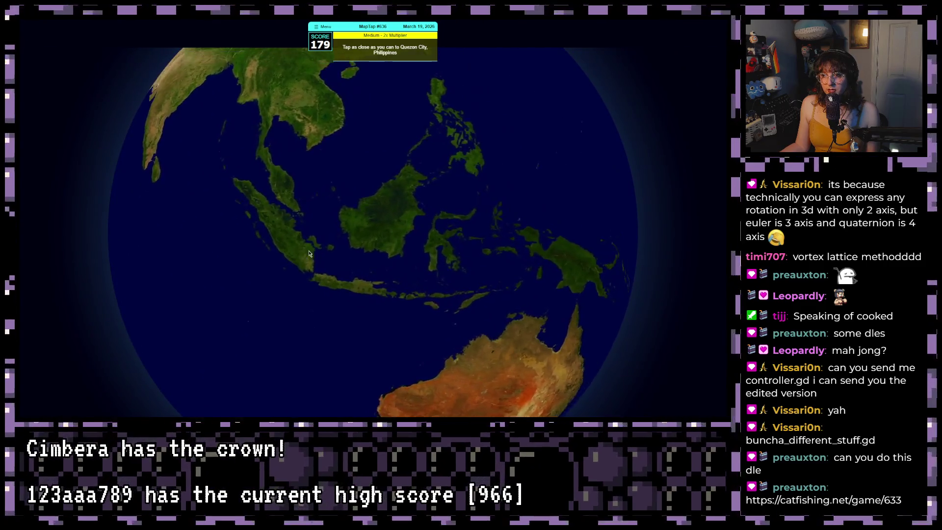
mouse_move(564, 235)
mouse_down()
mouse_move(375, 224)
mouse_move(406, 215)
mouse_up()
drag(162, 196, 344, 265)
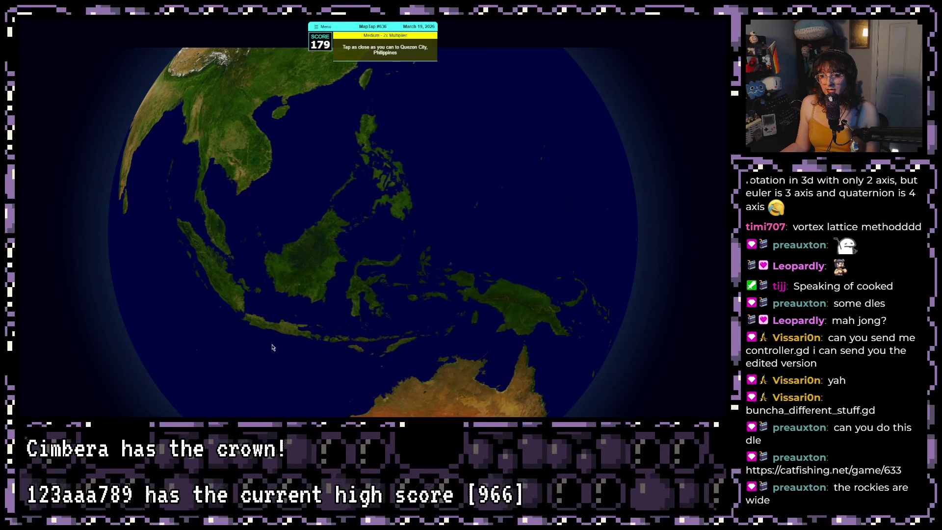
click(238, 309)
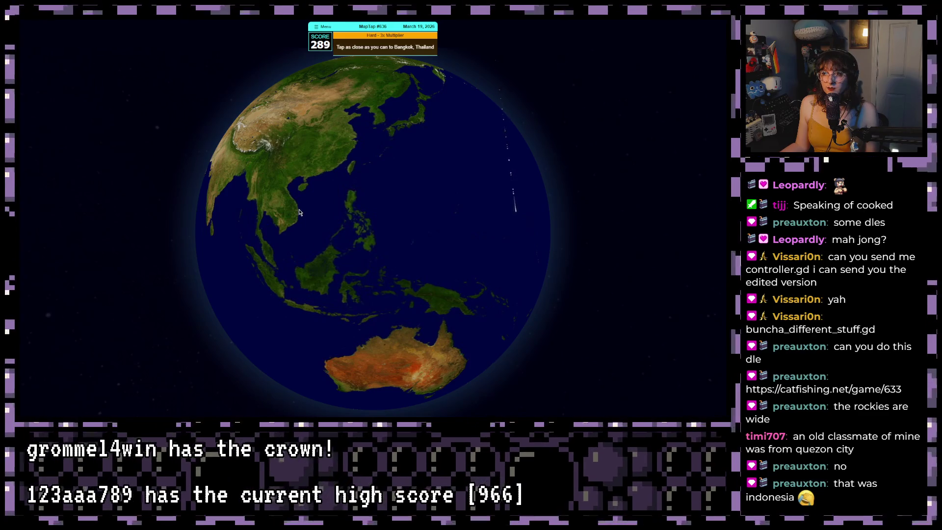
Step: Survey China and Indochina, then guess Bangkok near Hanoi for 80 ×3 points
mouse_move(322, 189)
mouse_down()
mouse_move(338, 233)
mouse_move(353, 207)
mouse_up()
scroll(354, 206, up, 5)
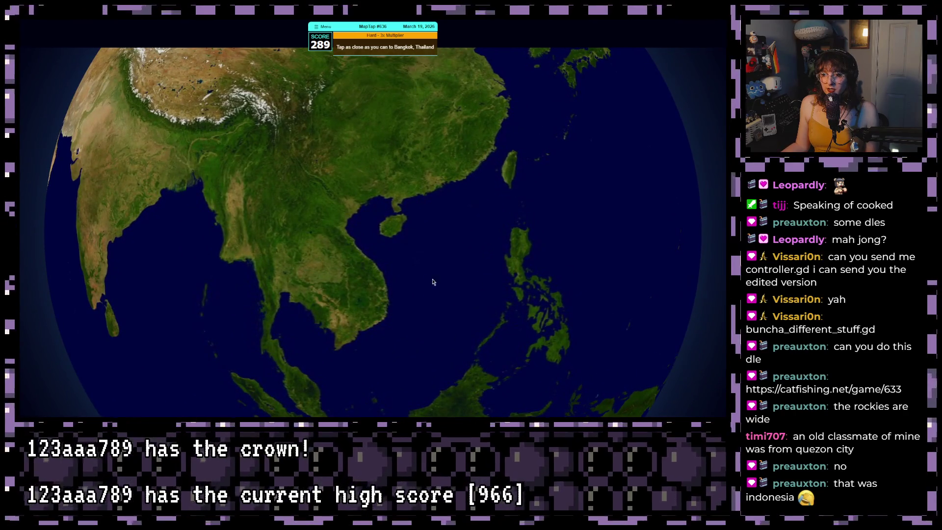
drag(433, 269, 353, 400)
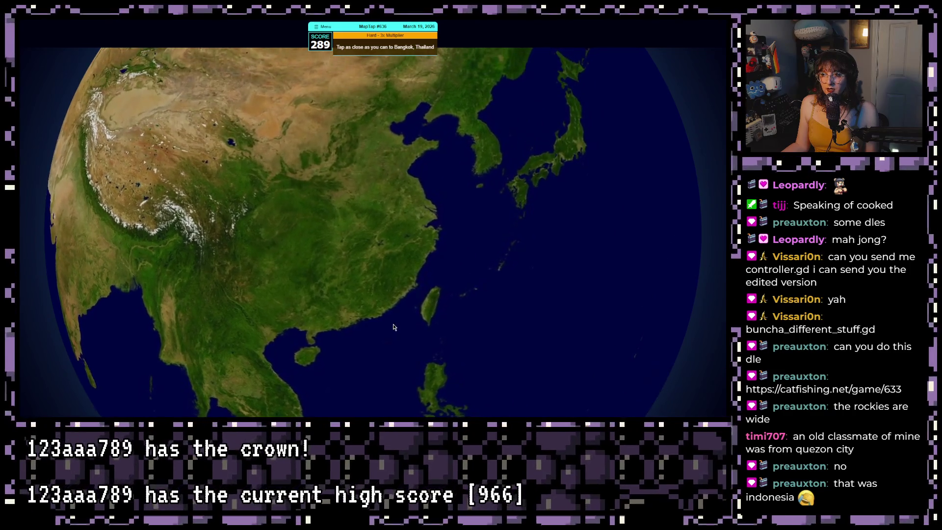
drag(519, 140, 473, 152)
drag(305, 312, 323, 218)
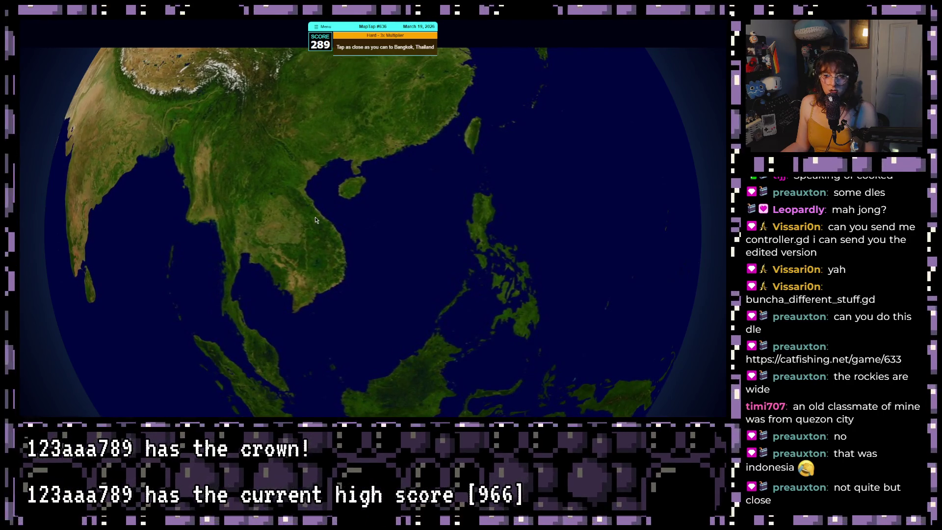
click(319, 173)
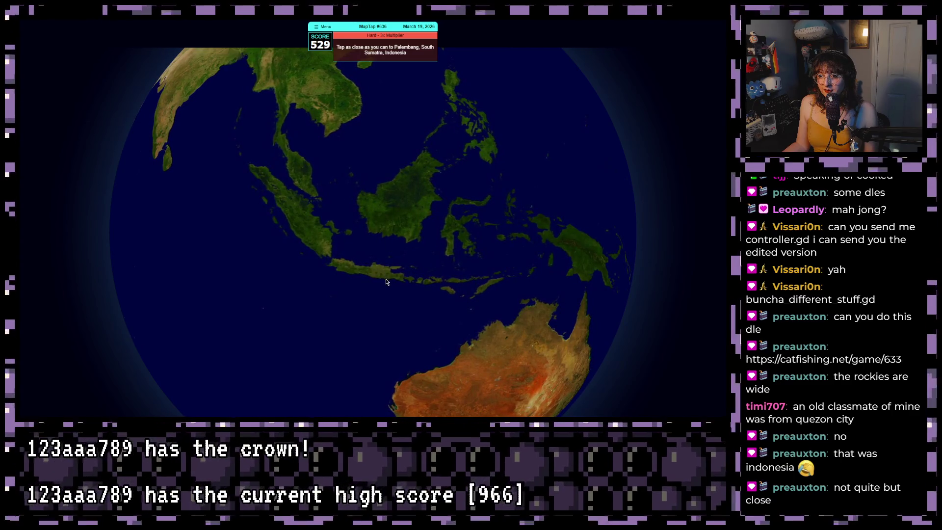
Step: Guess Palembang on eastern Java to finish MapTap with a 751 total
click(400, 282)
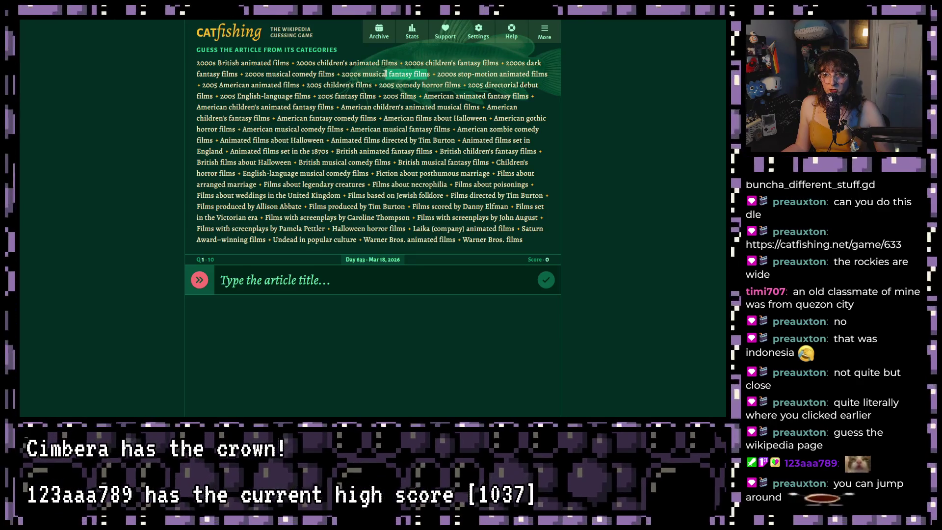
Step: Read the categories, including 2000s musical comedy films and 2005 directorial debut films
drag(247, 73, 297, 82)
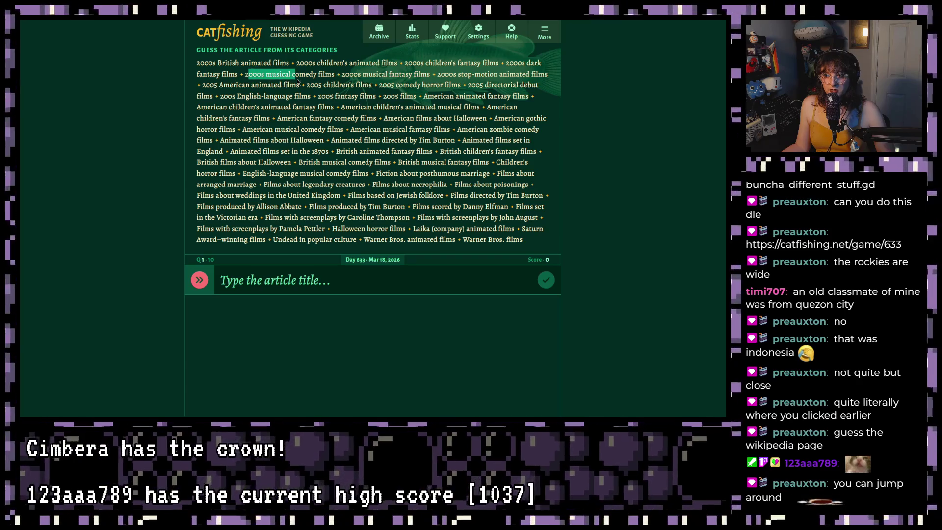
click(303, 73)
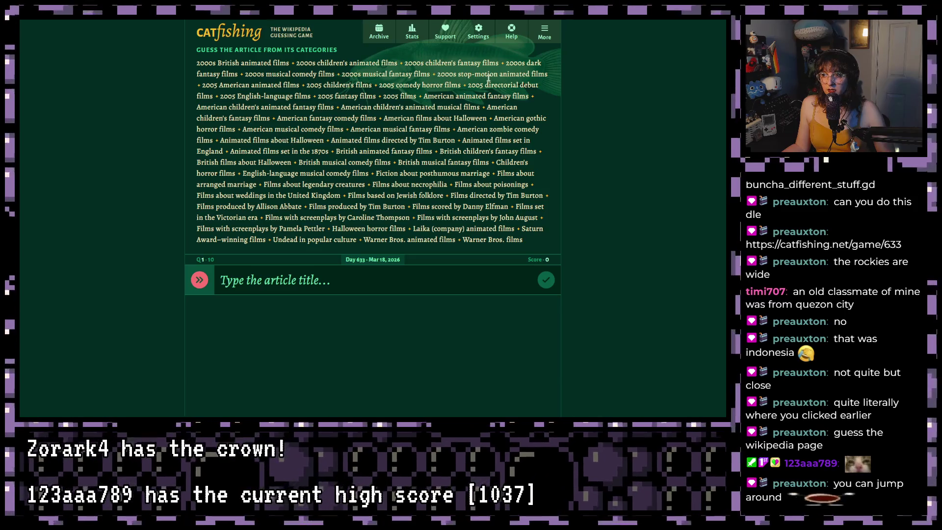
drag(547, 76, 486, 75)
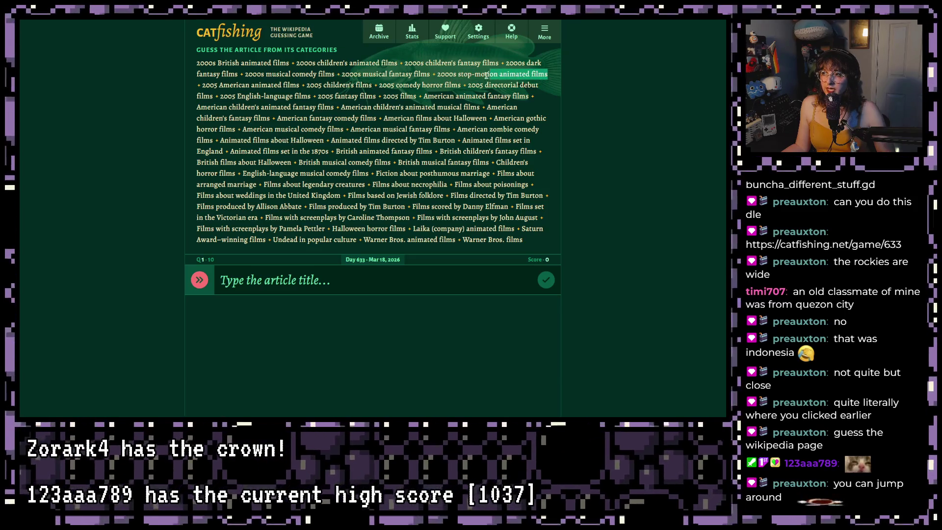
click(240, 62)
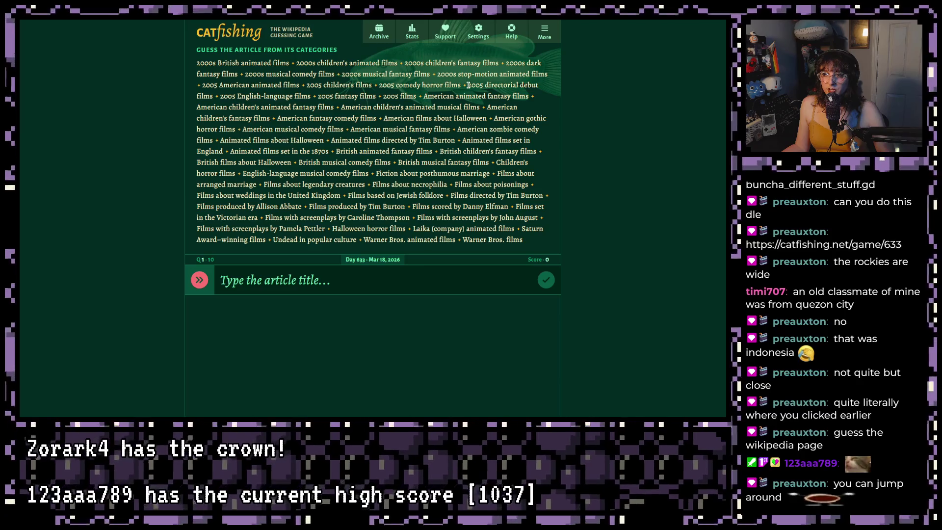
drag(467, 85, 523, 86)
click(309, 95)
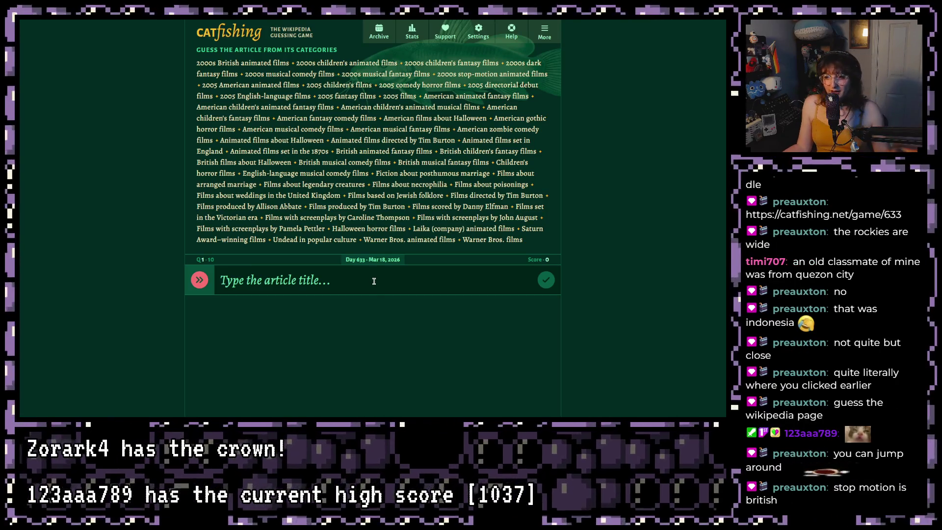
Step: Enter and submit 'Corpse Bride' as the article title guess
click(373, 281)
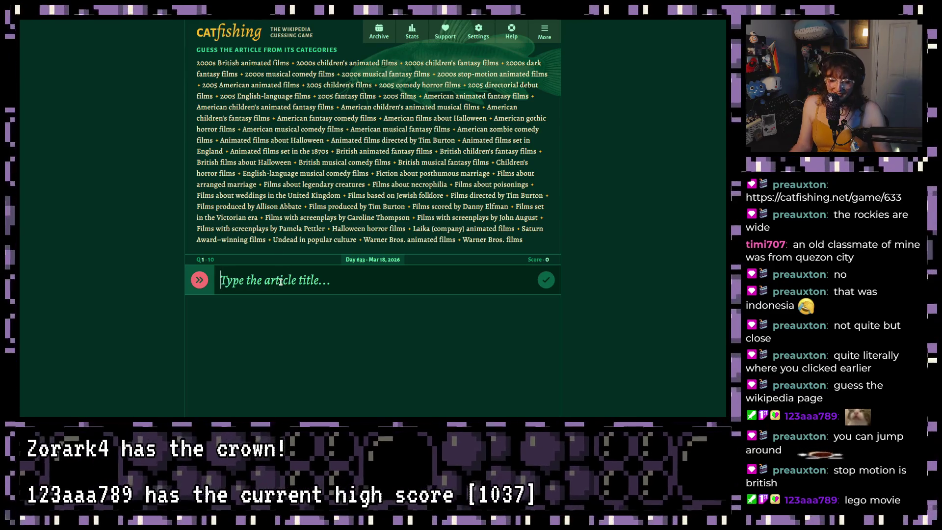
text(Corpse B)
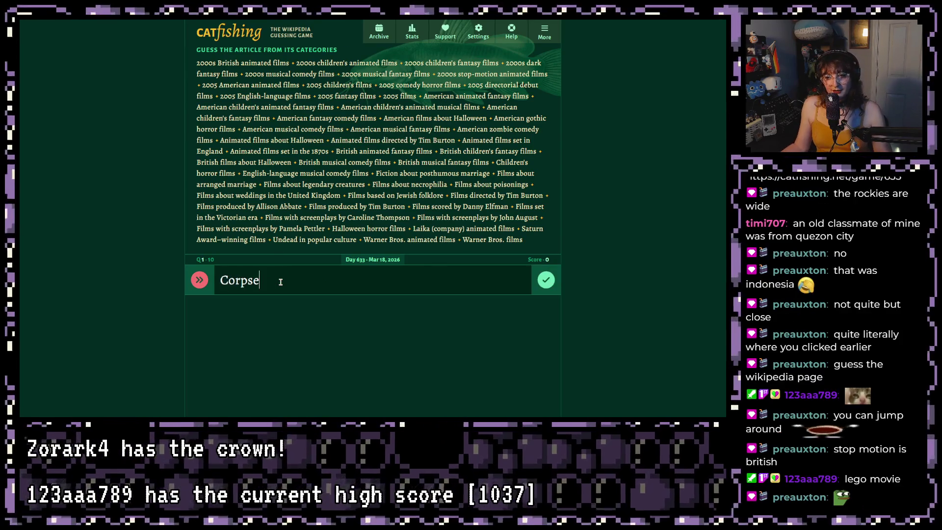
text(ride)
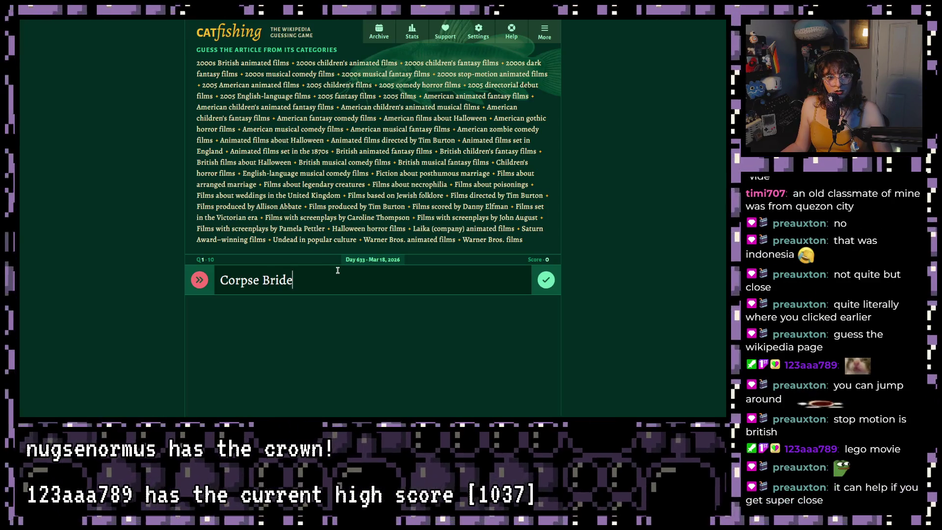
click(545, 280)
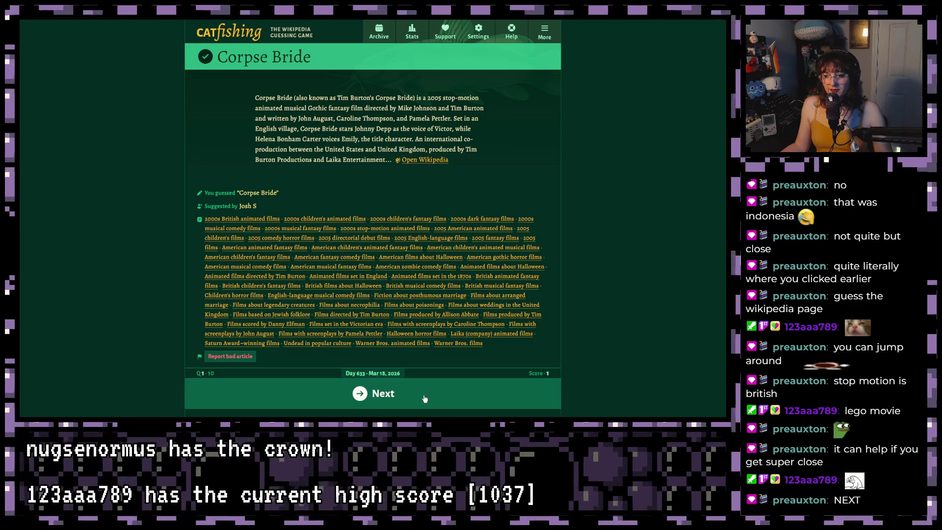
Step: Advance to question 2 of 10 after the correct Corpse Bride answer
click(347, 402)
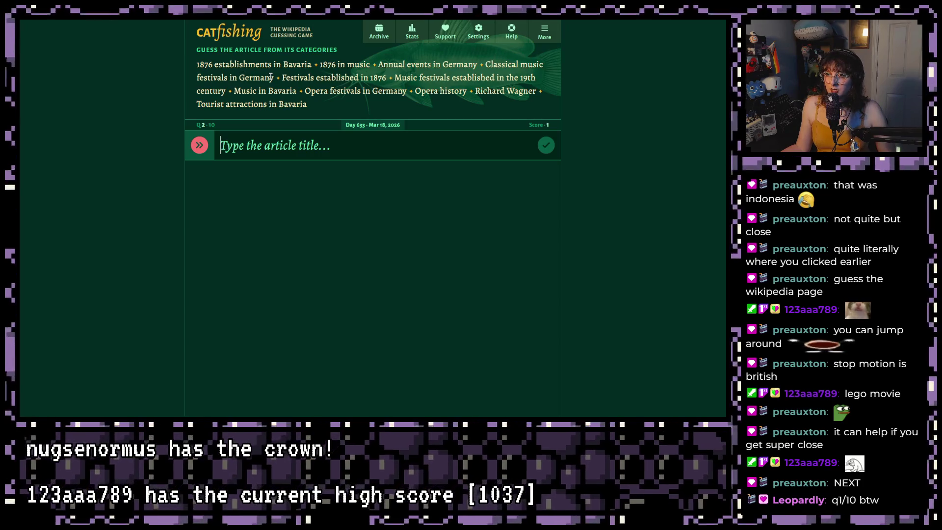
Step: Read question 2's categories: 1876 festivals, Music in Bavaria, Richard Wagner, 1876 in music
mouse_move(285, 78)
mouse_down()
mouse_move(442, 77)
mouse_move(294, 91)
mouse_move(386, 77)
mouse_up()
drag(278, 86, 286, 79)
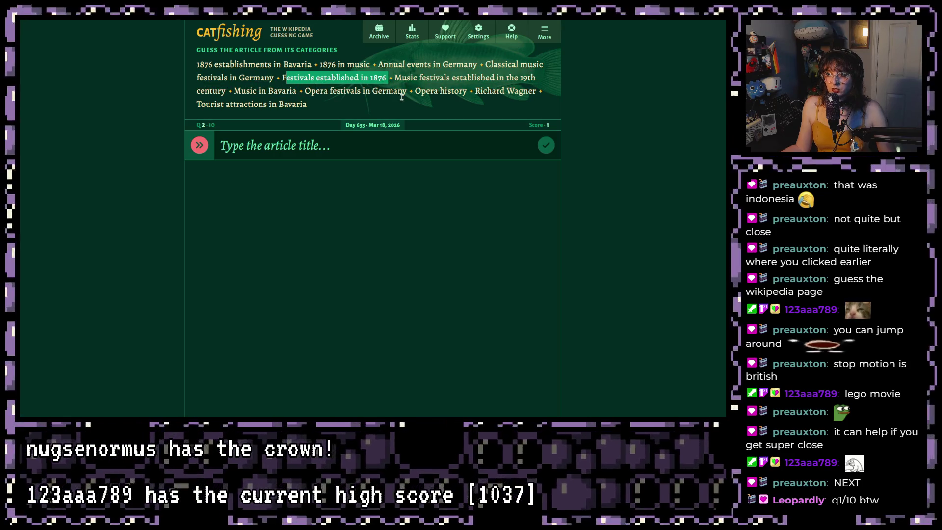
drag(395, 77, 500, 77)
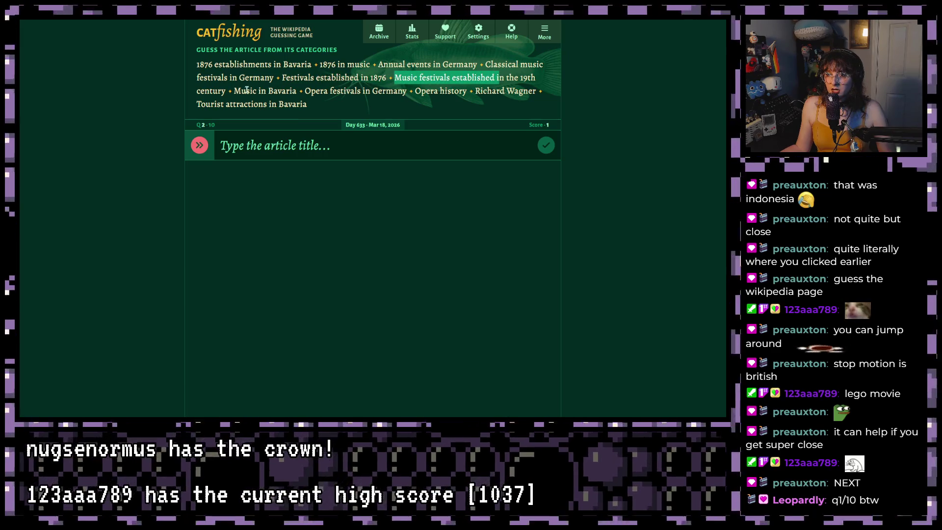
drag(234, 91, 525, 91)
click(306, 91)
click(507, 94)
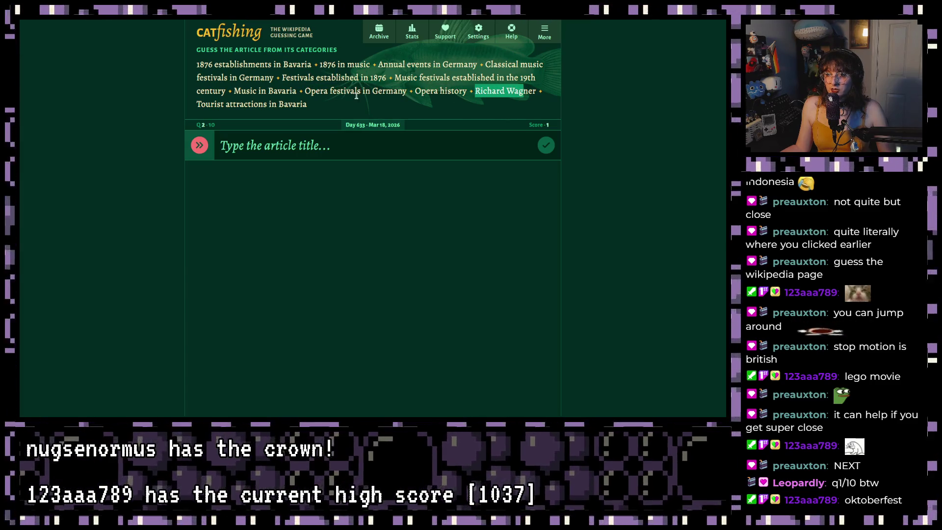
click(308, 108)
drag(474, 91, 535, 90)
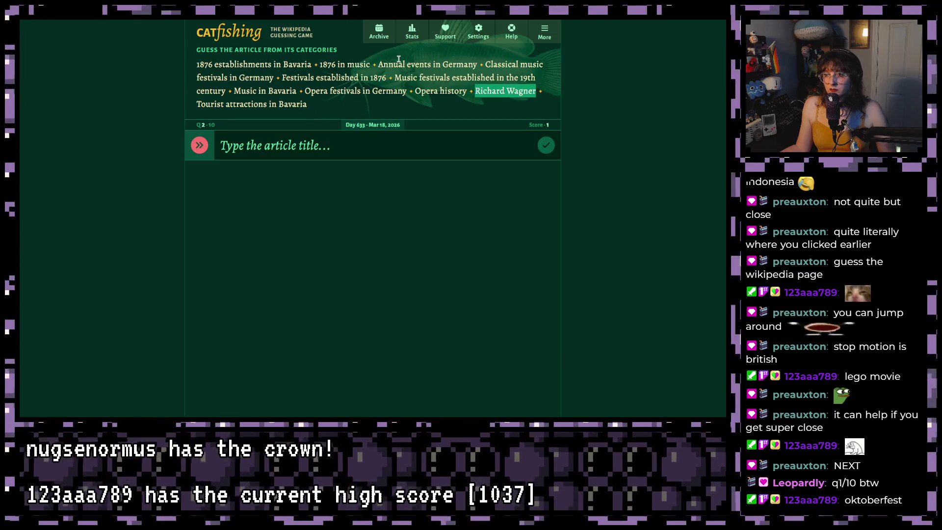
drag(314, 68, 198, 65)
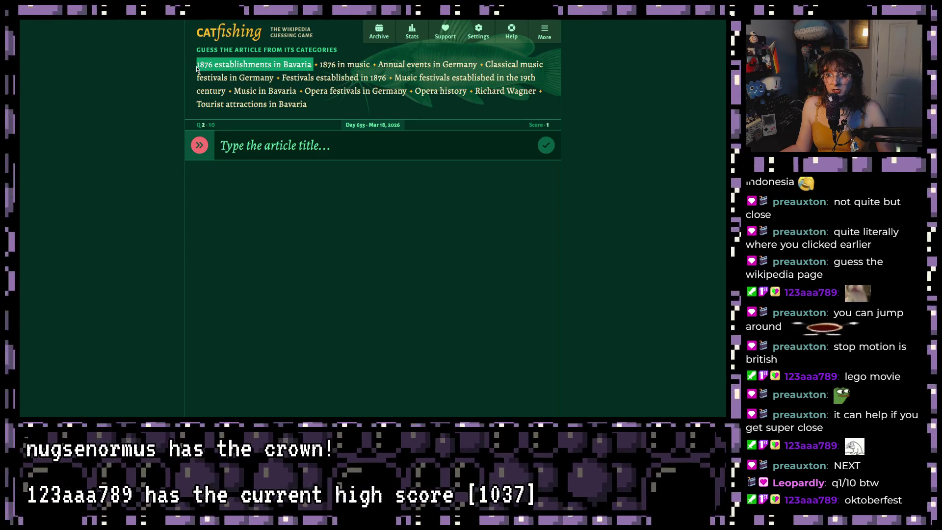
drag(318, 65, 369, 64)
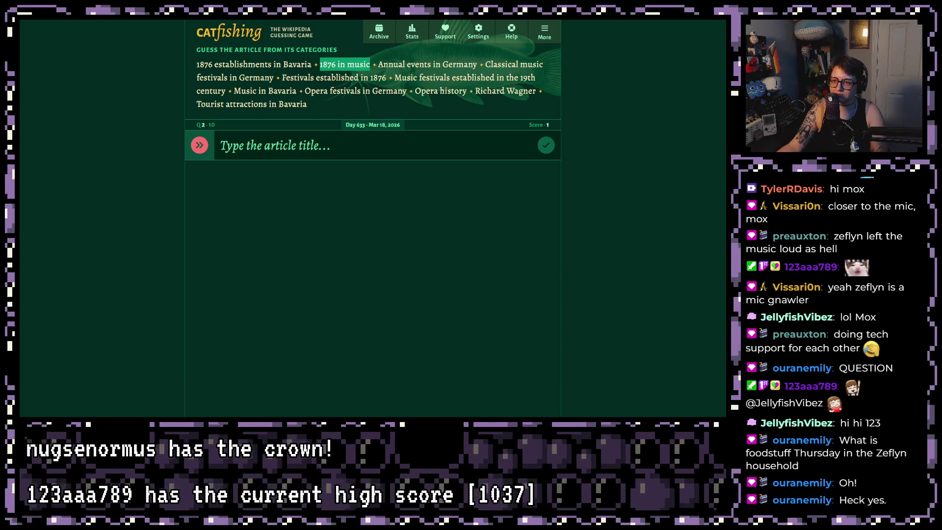
Step: Skip question 2 to reveal its answer, Bayreuth Festival
click(266, 138)
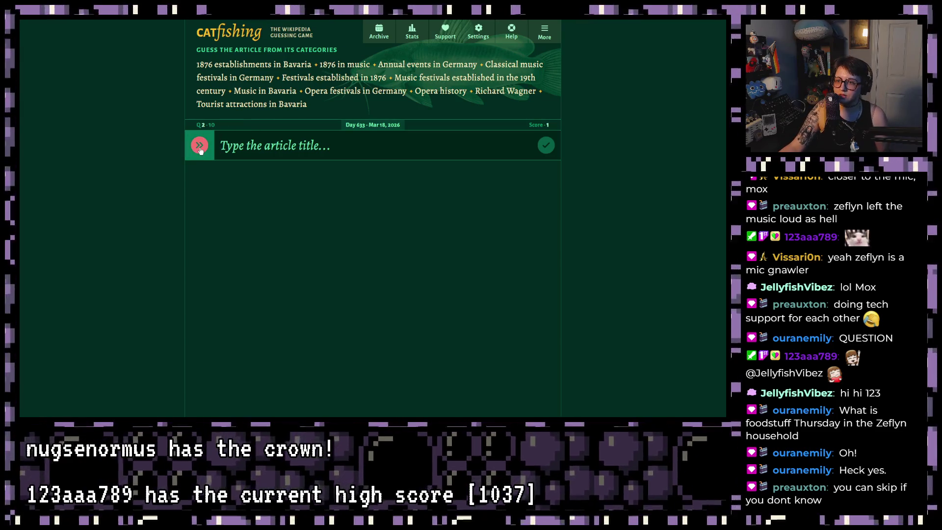
click(200, 150)
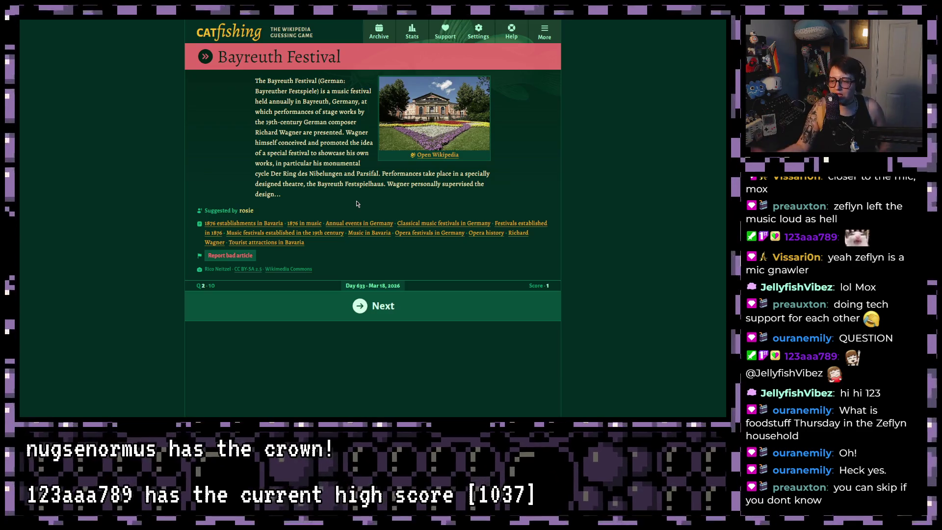
Step: Continue to question 3, with categories on baryons, cations and nucleons
click(365, 311)
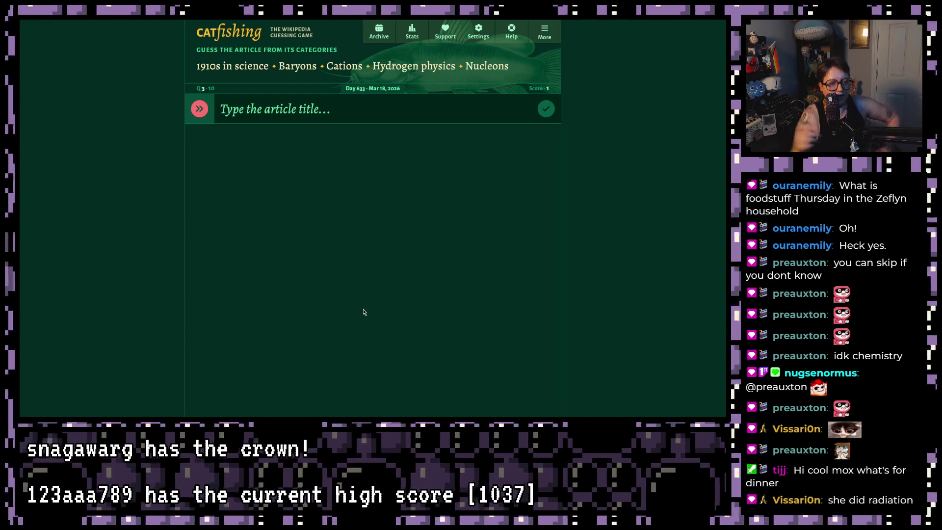
Step: Guess 'radiation' for question 3, revealing Proton, then exit Chrome fullscreen
text(radiation)
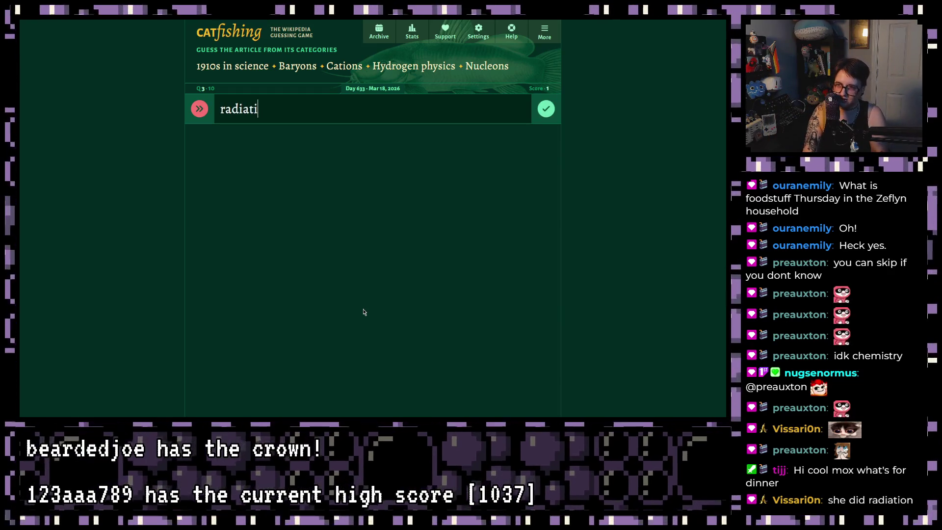
key(Return)
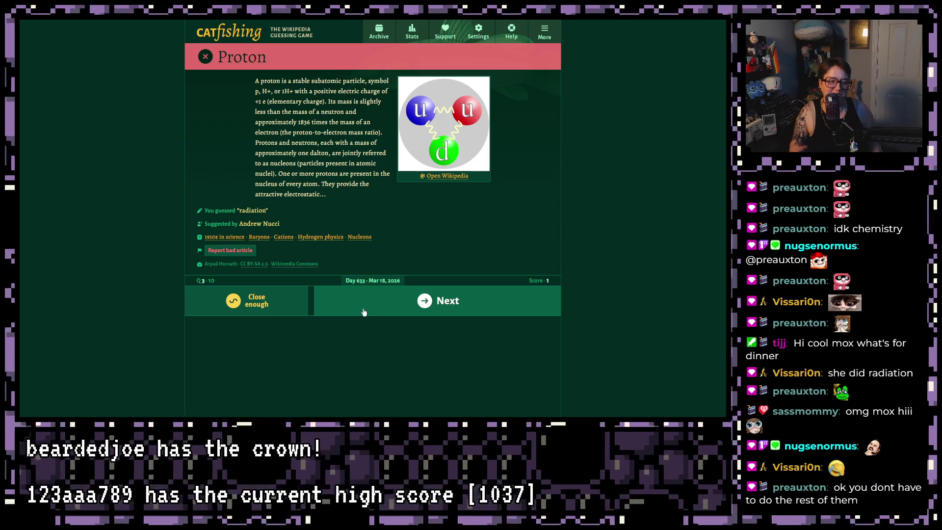
mouse_move(373, 46)
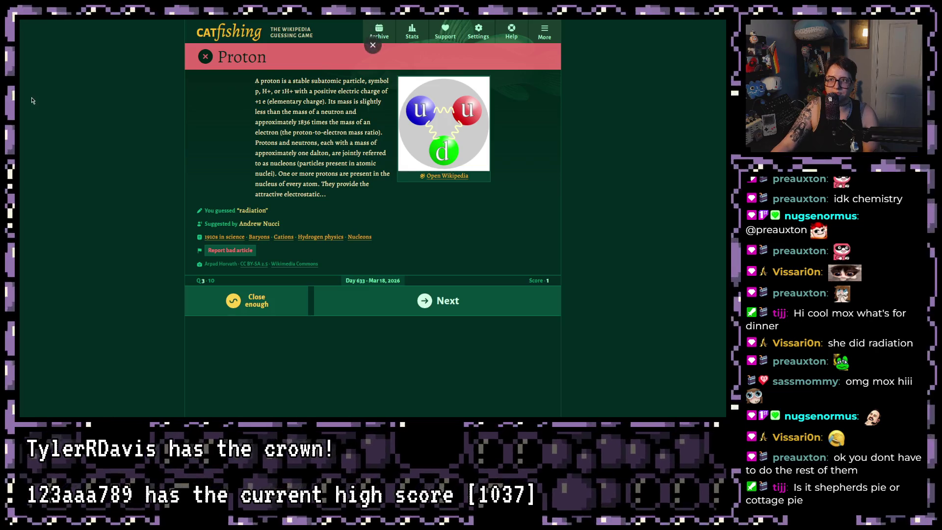
click(373, 37)
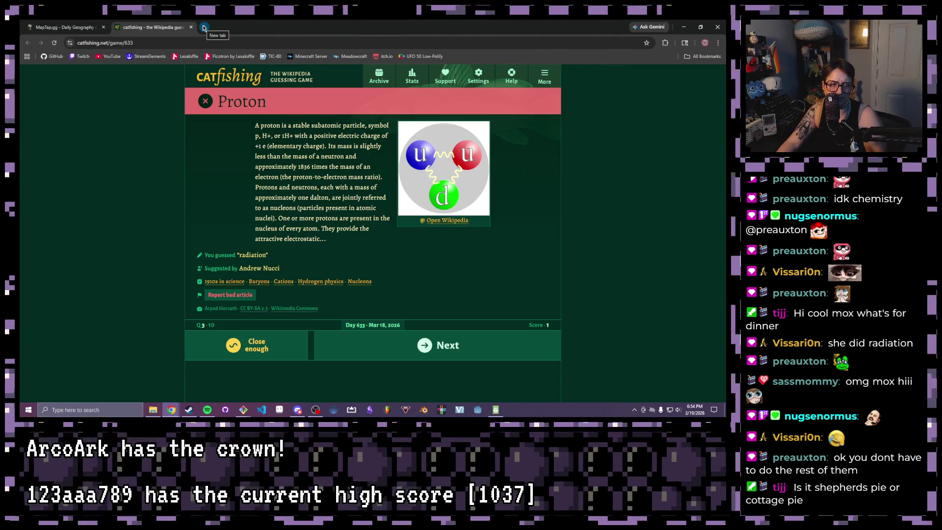
Step: Load raddle.quest in a new tab, toggle light mode and close the stray Help tab
click(204, 28)
text(raddle.quest)
key(Return)
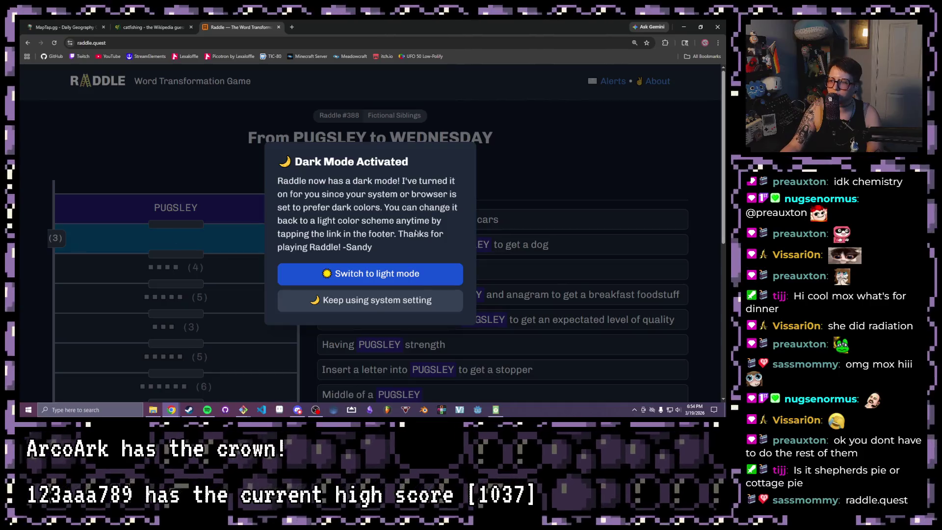
click(410, 273)
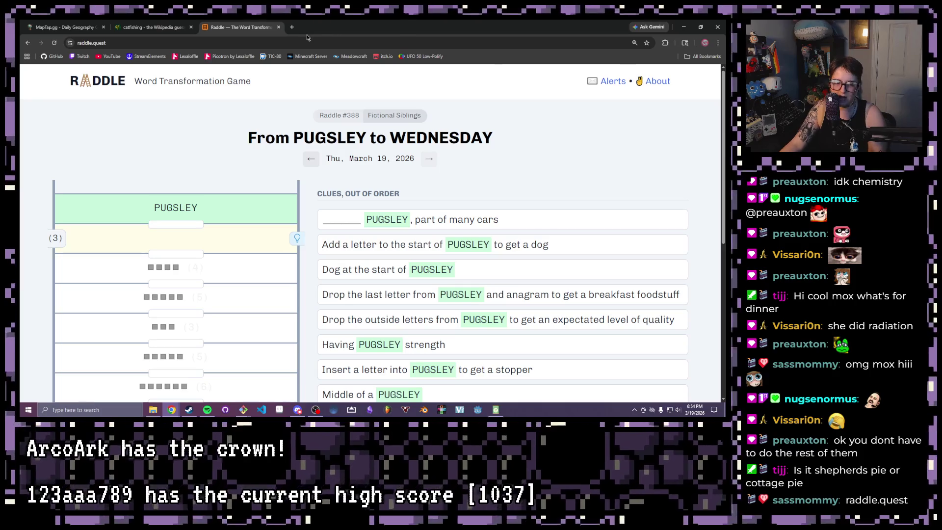
key(F1)
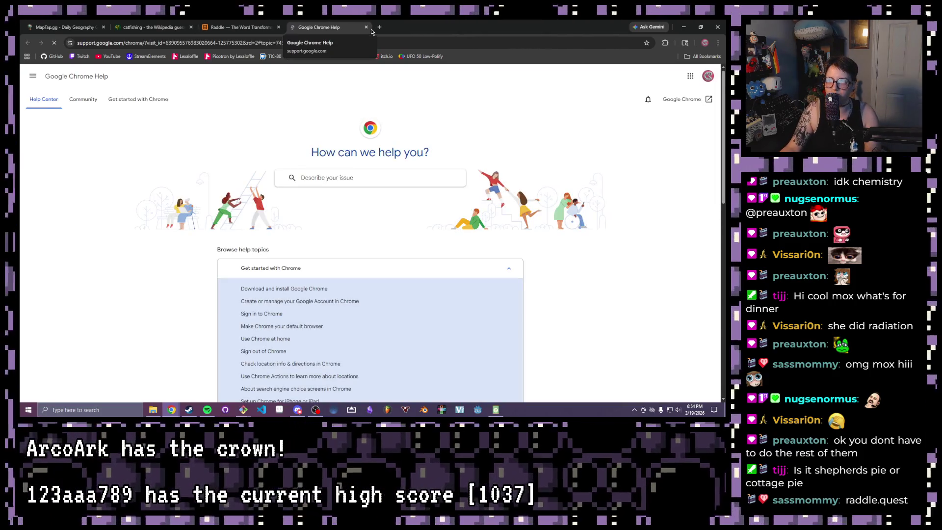
click(365, 27)
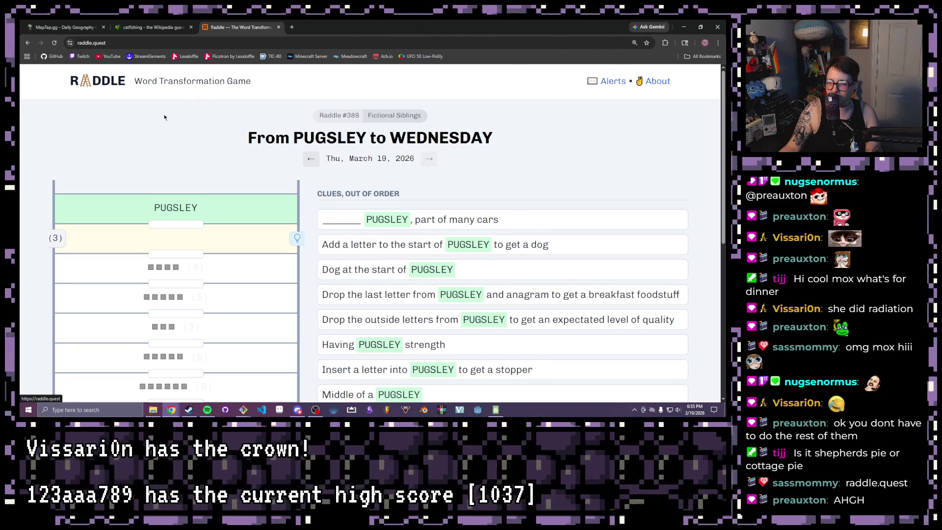
Step: Pick the Dark theme in the page footer and return to the clues
scroll(495, 206, down, 6)
click(539, 369)
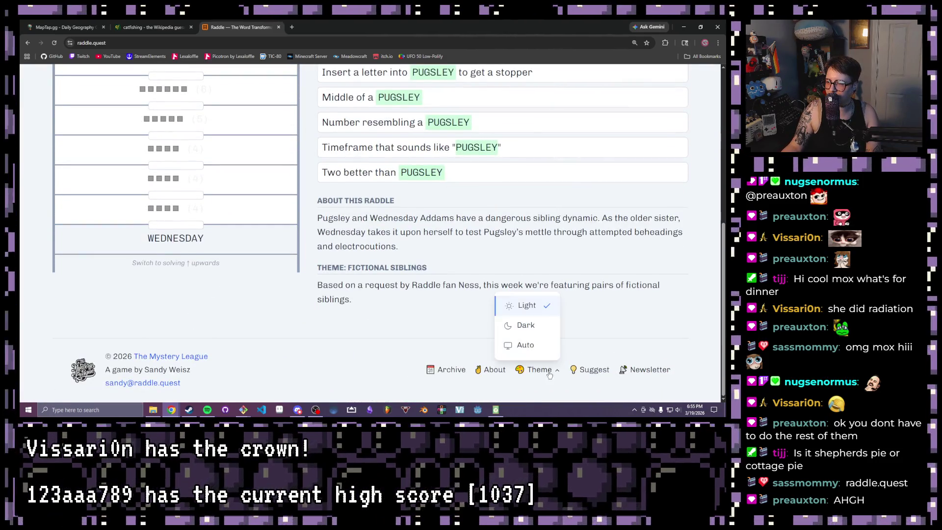
click(521, 322)
scroll(336, 297, up, 6)
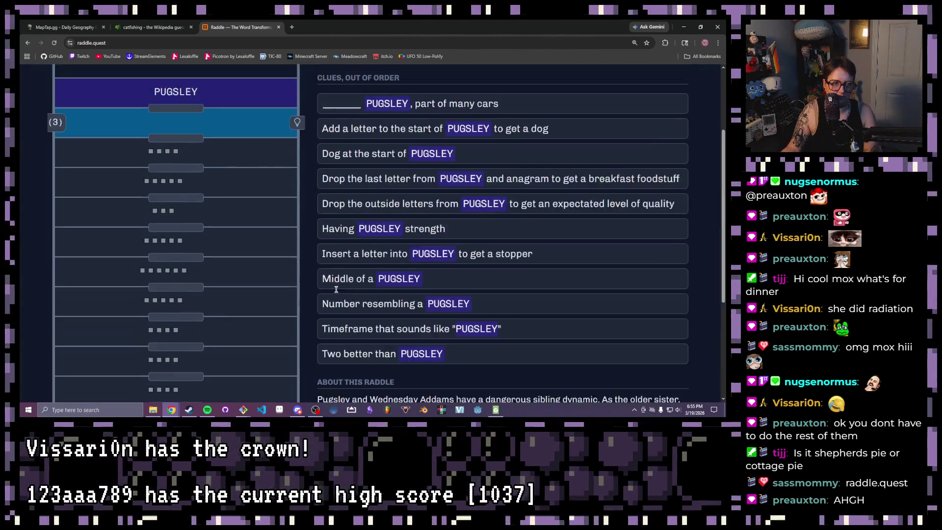
scroll(321, 231, down, 3)
scroll(322, 231, up, 1)
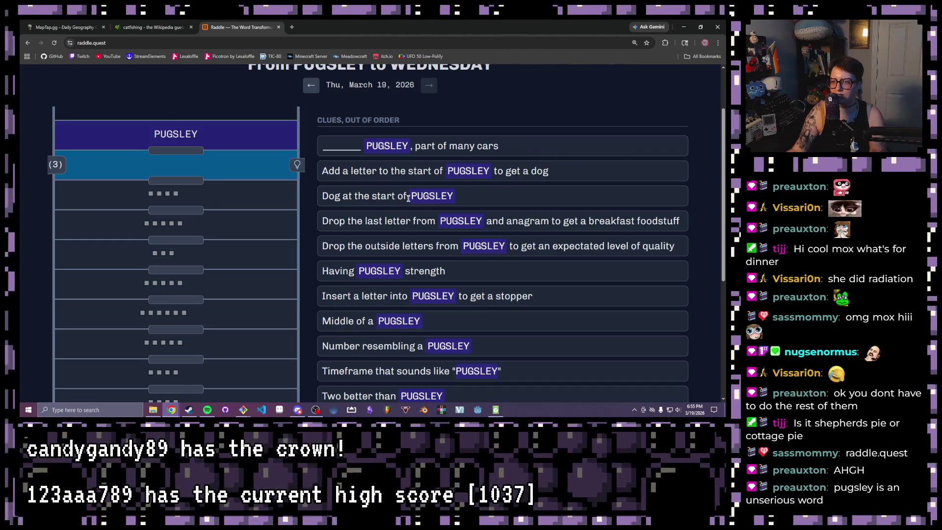
scroll(401, 197, down, 5)
scroll(191, 238, up, 5)
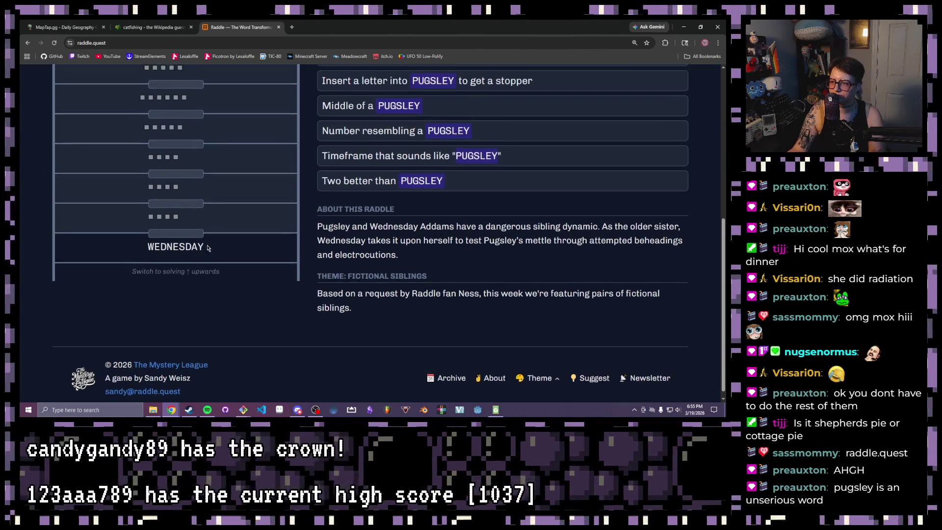
scroll(191, 287, down, 1)
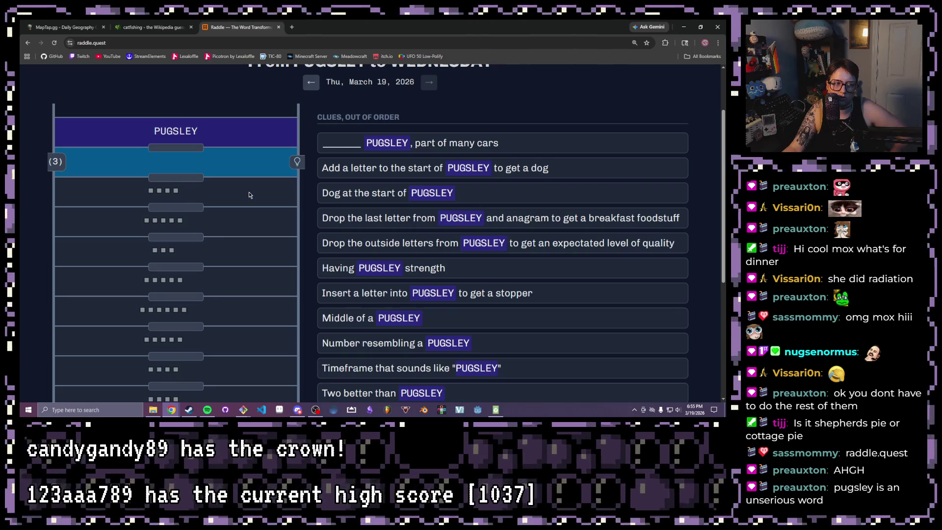
scroll(249, 194, down, 1)
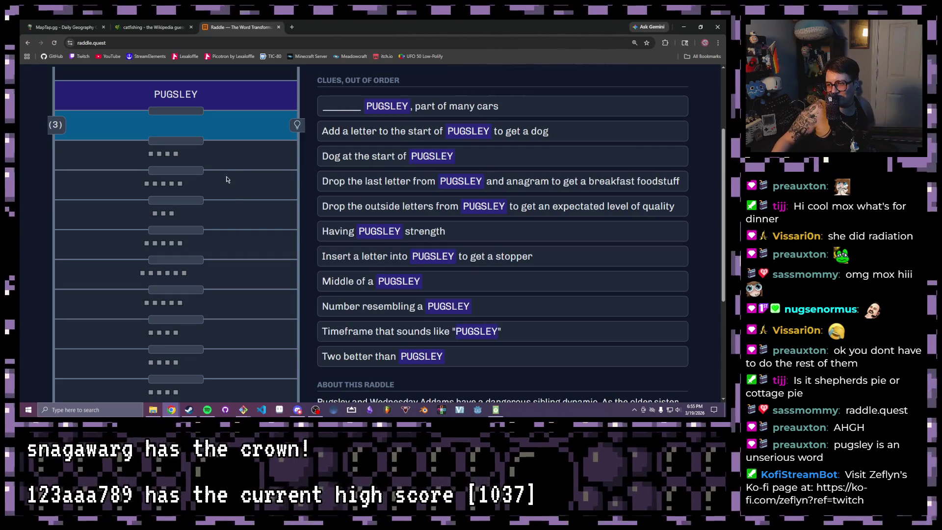
scroll(228, 194, down, 1)
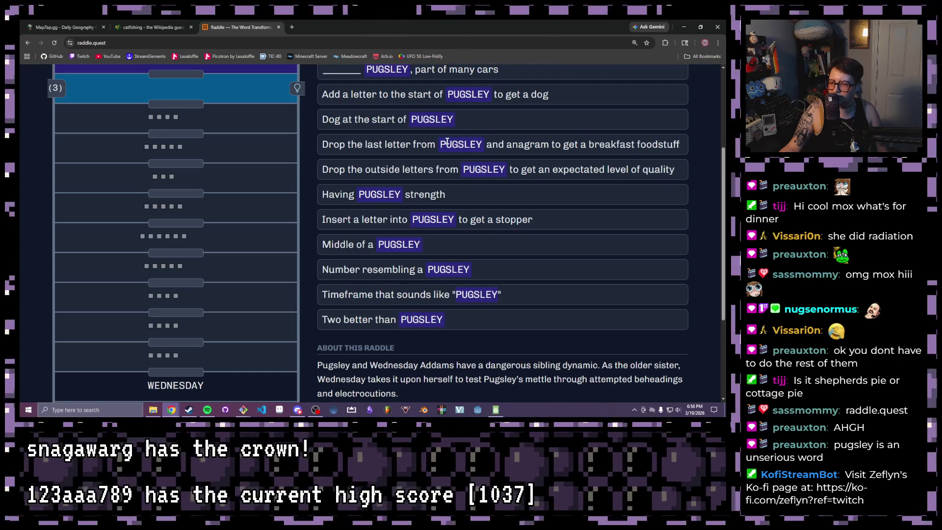
scroll(447, 142, up, 3)
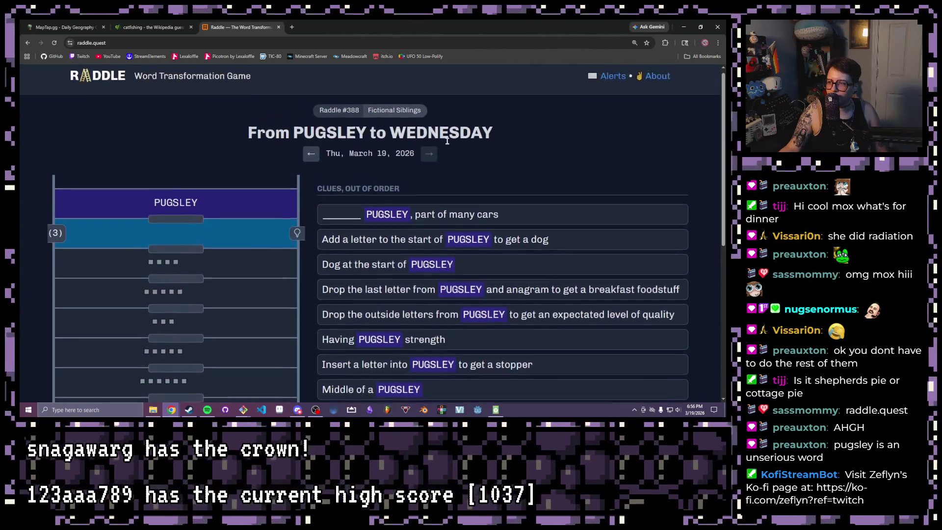
scroll(447, 142, down, 1)
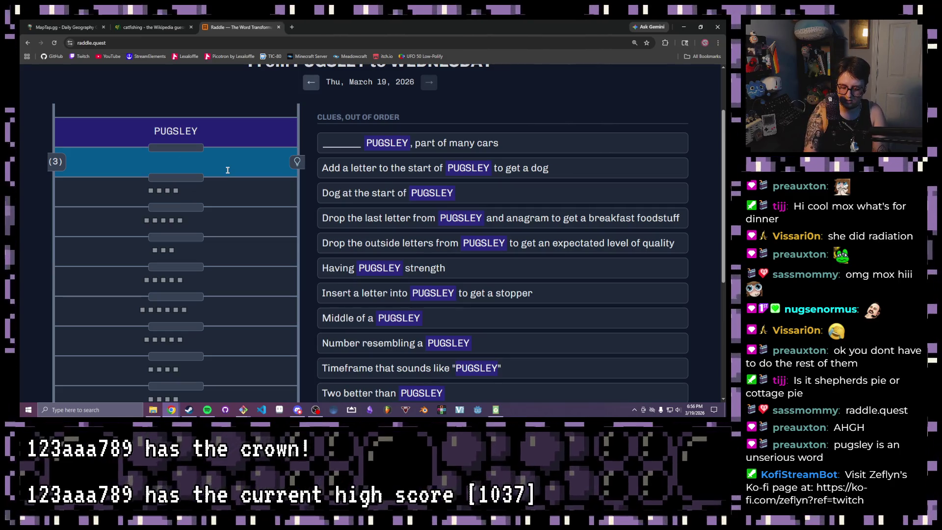
Step: Enter PUG, PLUG, SPARK and PAR as successive rungs below PUGSLEY
text(pug)
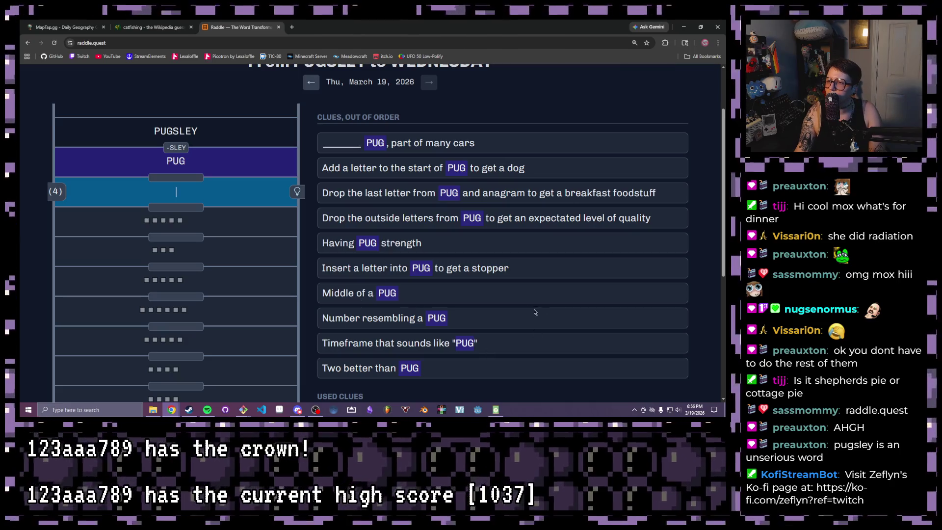
scroll(516, 302, down, 1)
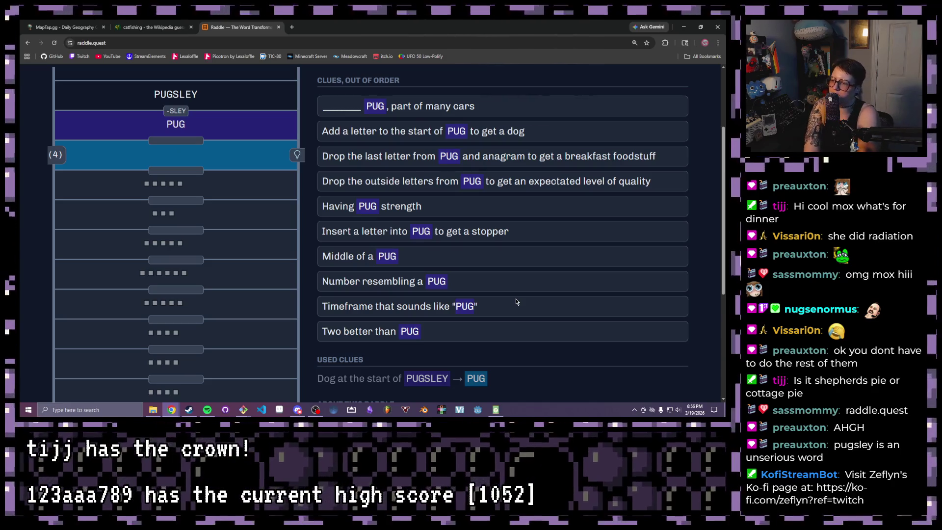
text(PLUG)
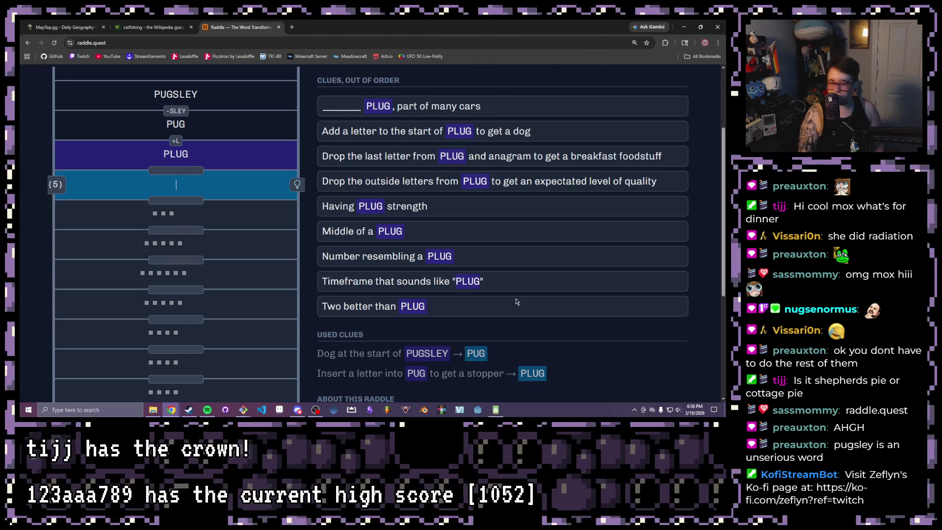
text(SPARK)
key(Return)
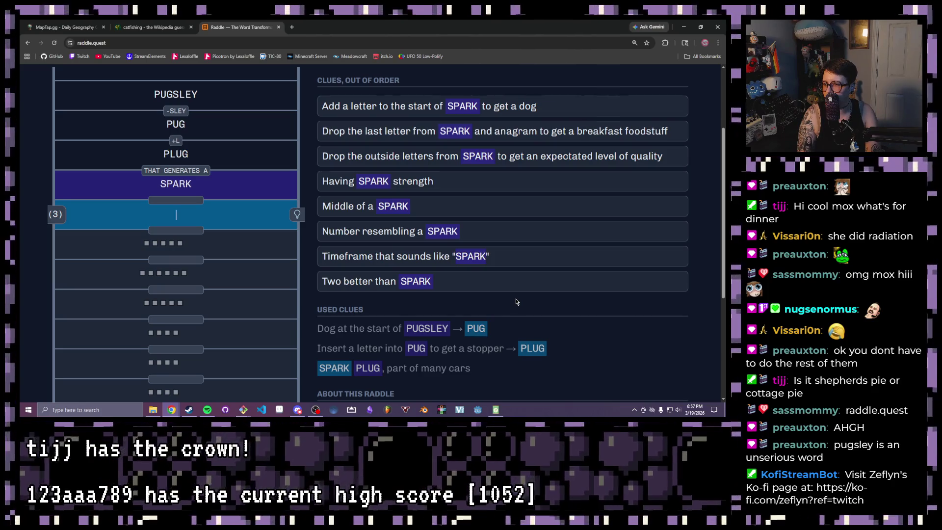
text(PAR)
key(Return)
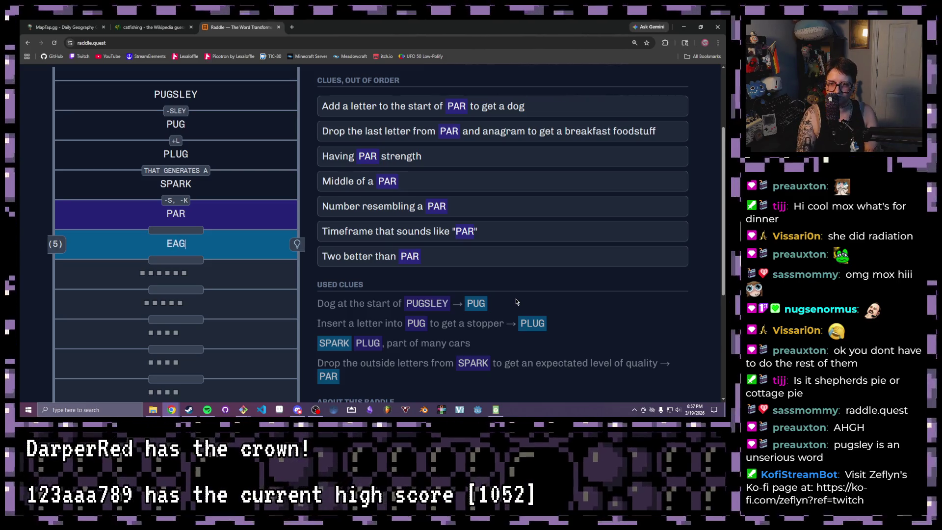
Step: Add 'LE' to complete EAGLE on the next rung
text(LE)
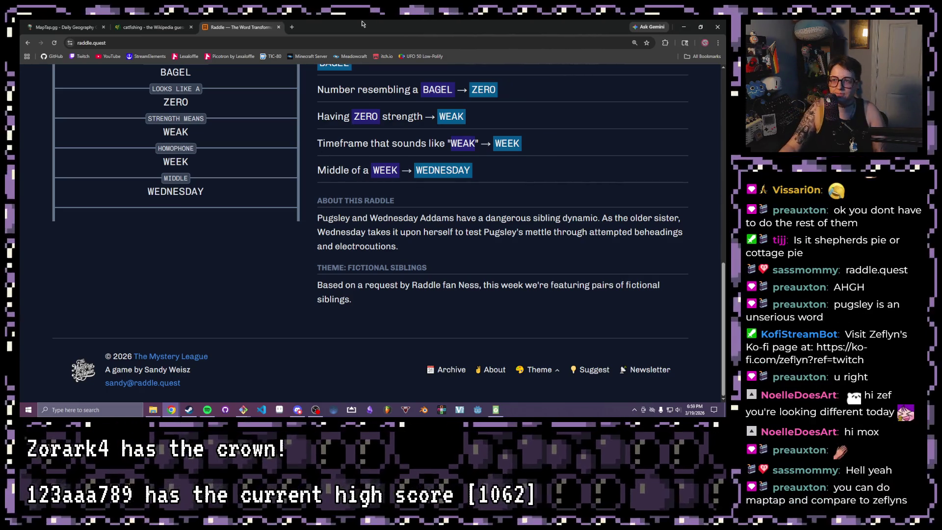
Step: In a guest window, search 'maptapp' to reach maptap.gg and rotate the tutorial globe
click(704, 42)
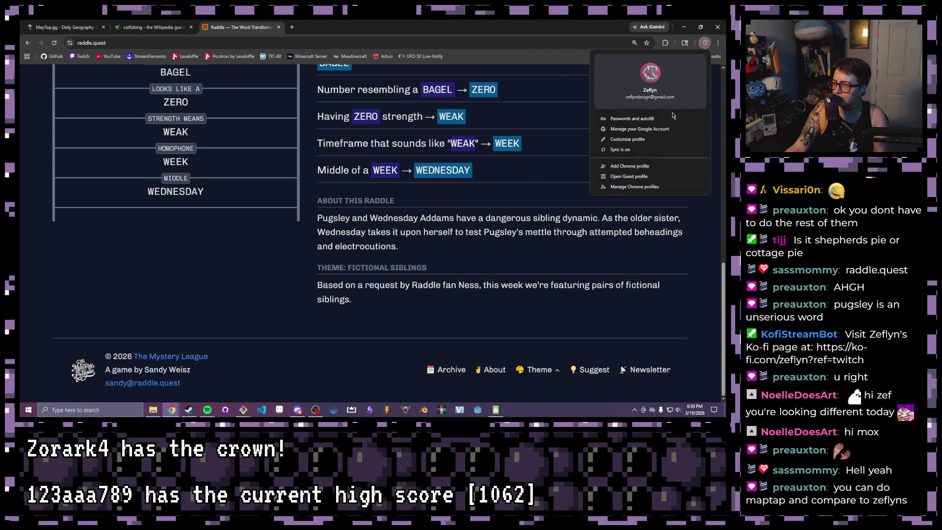
click(630, 176)
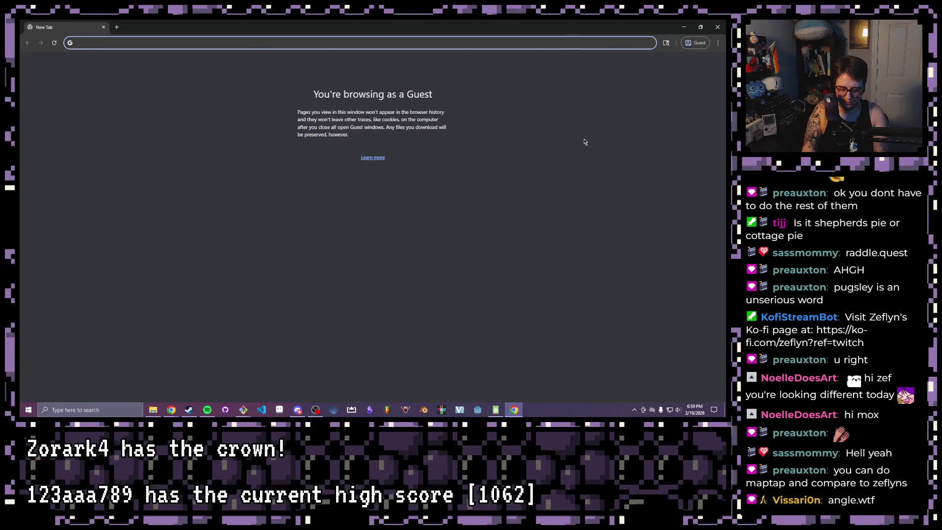
text(maptapp)
key(Return)
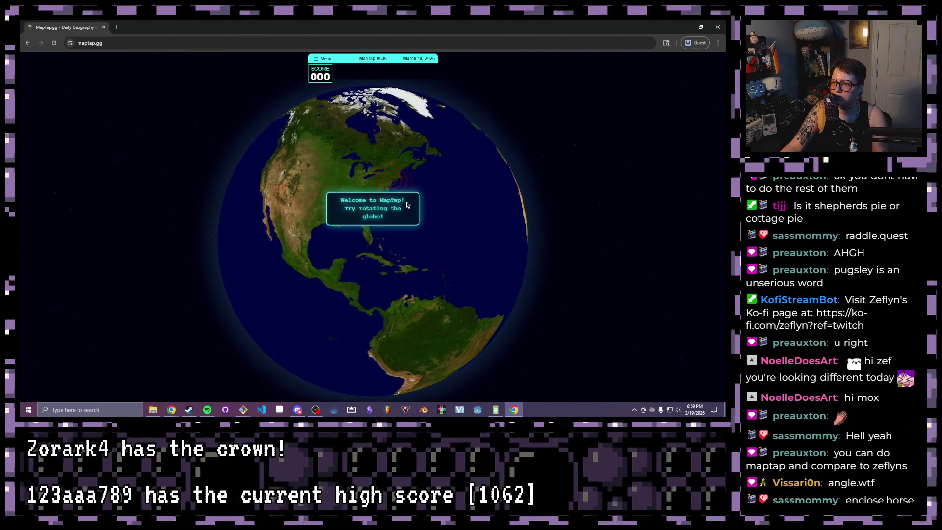
drag(400, 200, 380, 216)
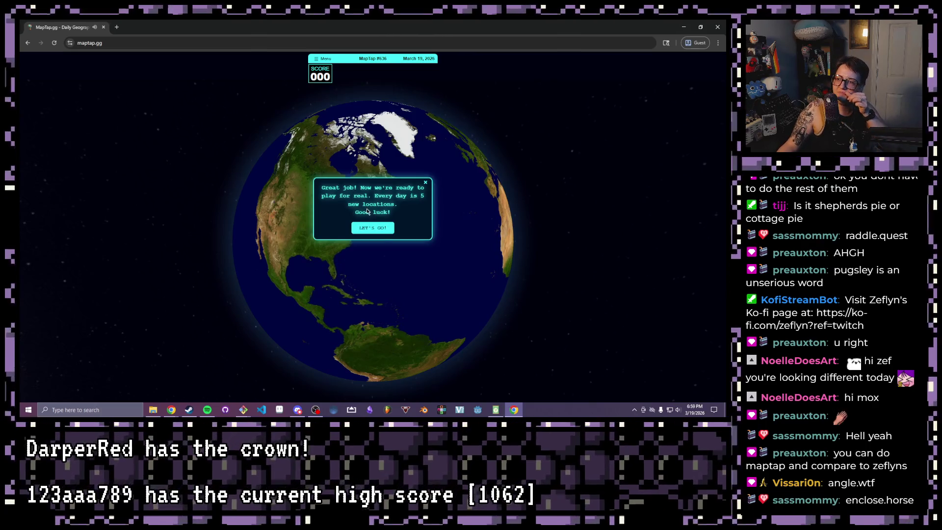
Step: Start the real game and guess Mexico City, landing 315 km off for 93 points
click(379, 229)
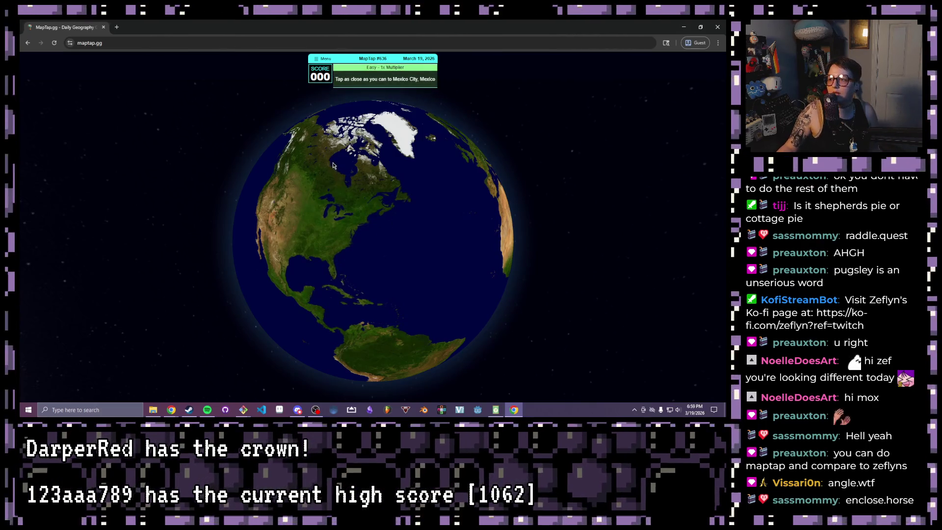
scroll(337, 251, up, 10)
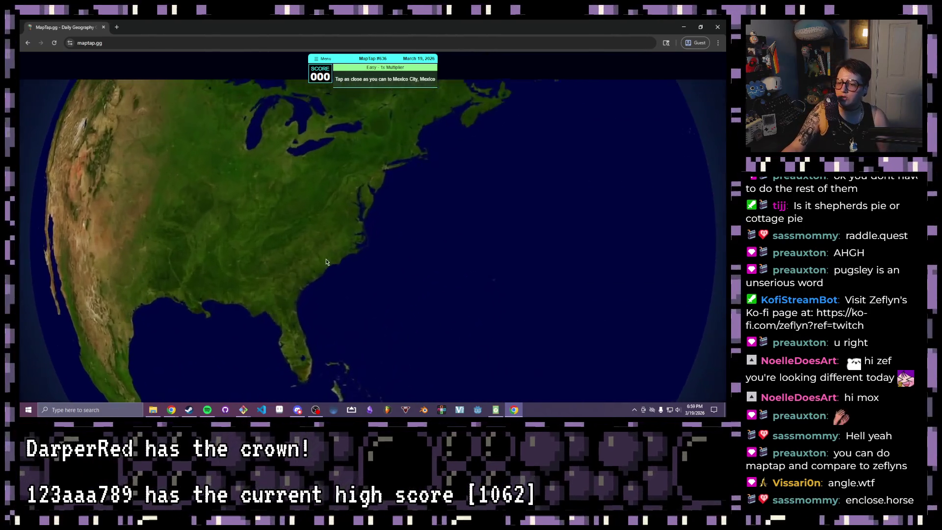
scroll(409, 221, down, 5)
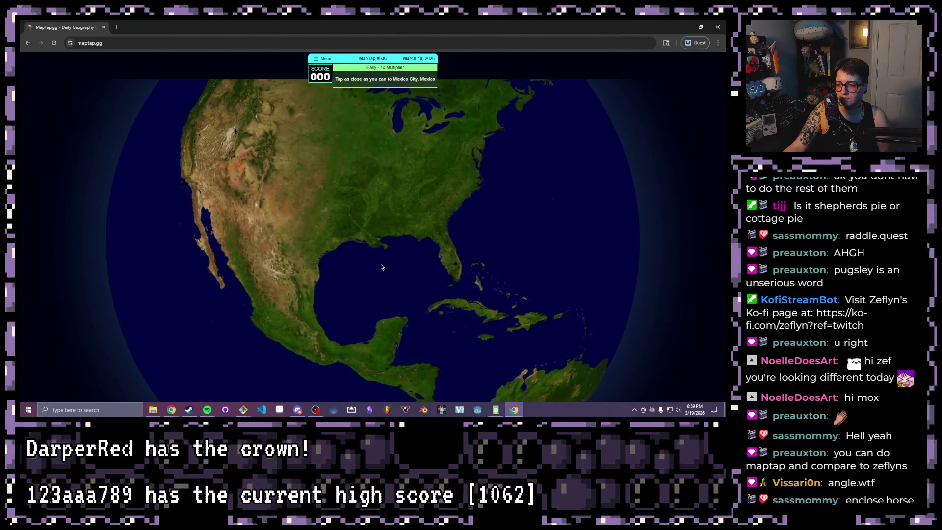
drag(377, 272, 409, 256)
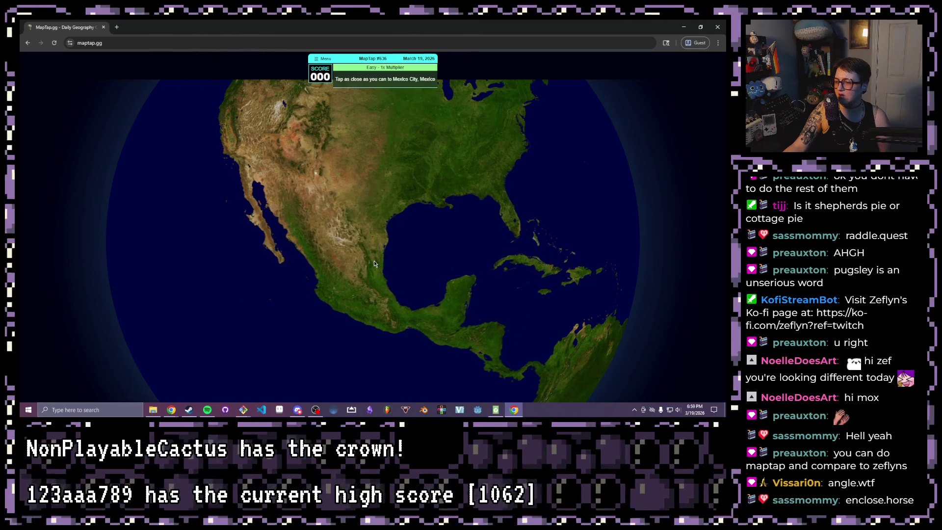
click(363, 276)
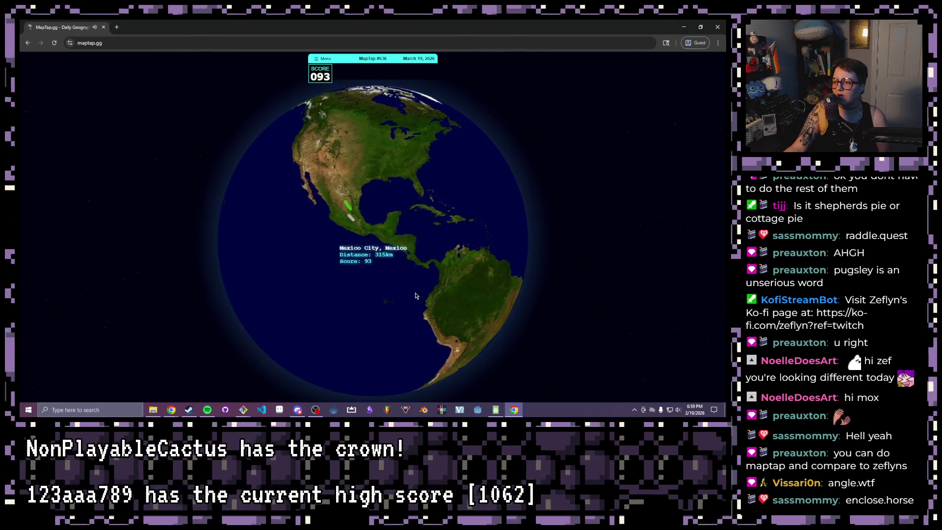
scroll(368, 249, up, 10)
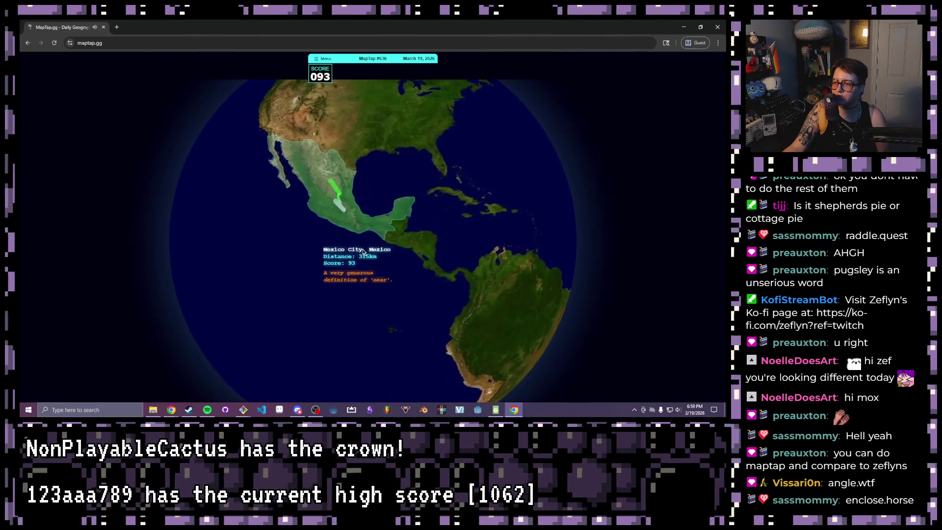
scroll(361, 277, down, 5)
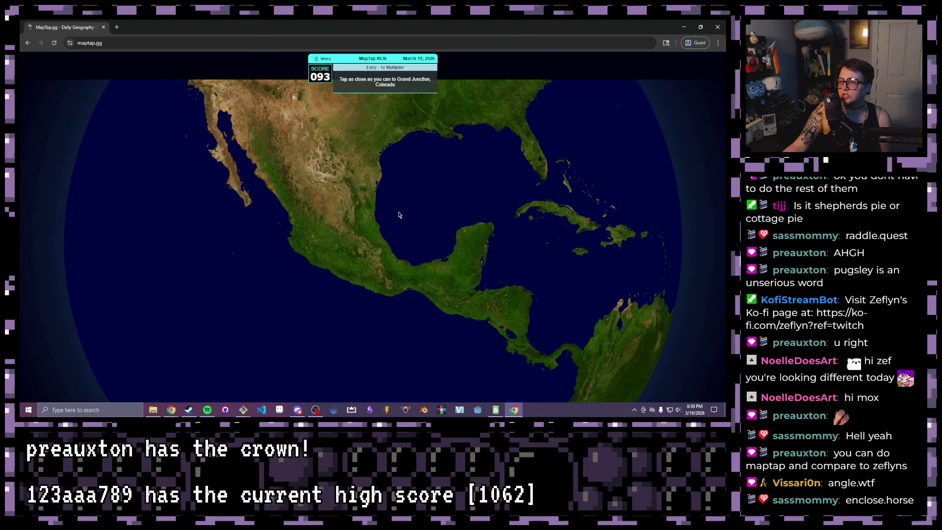
Step: Zoom into Colorado and guess Grand Junction, 561 km off for 89 points
drag(398, 215, 403, 300)
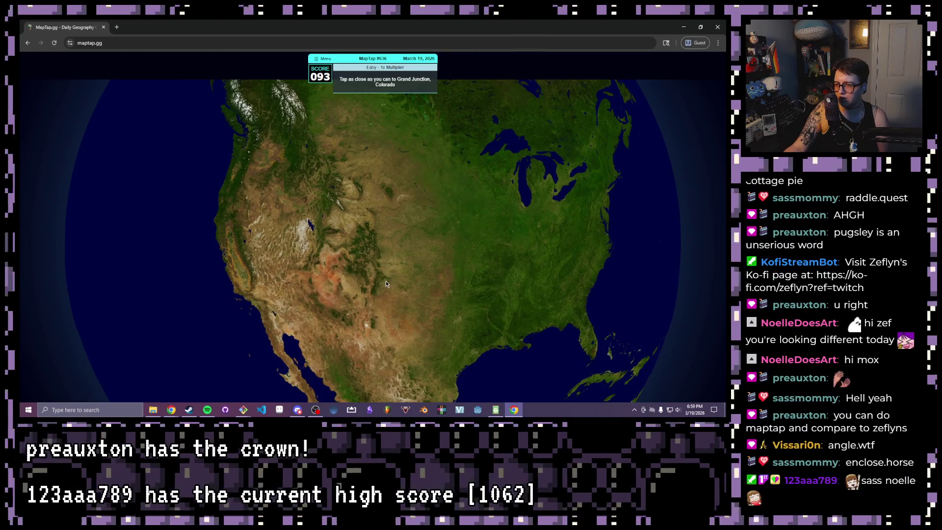
scroll(385, 281, up, 5)
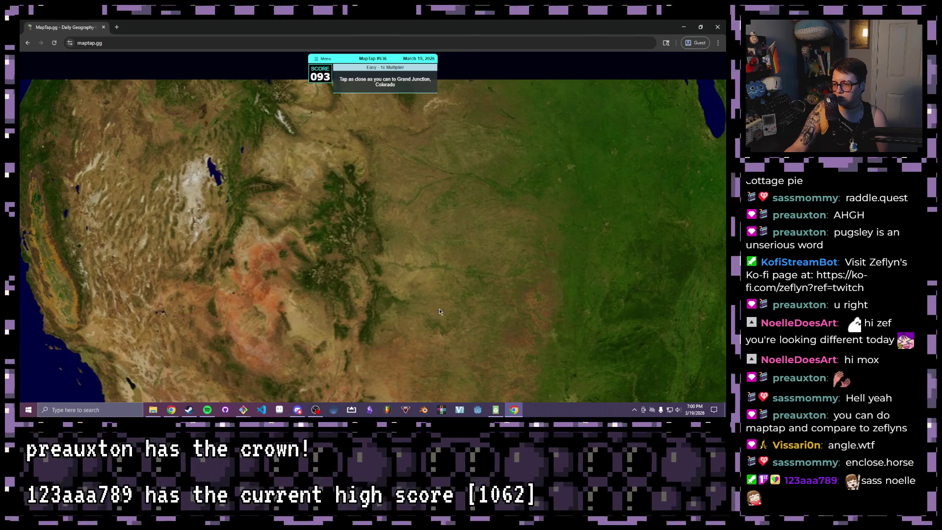
click(423, 328)
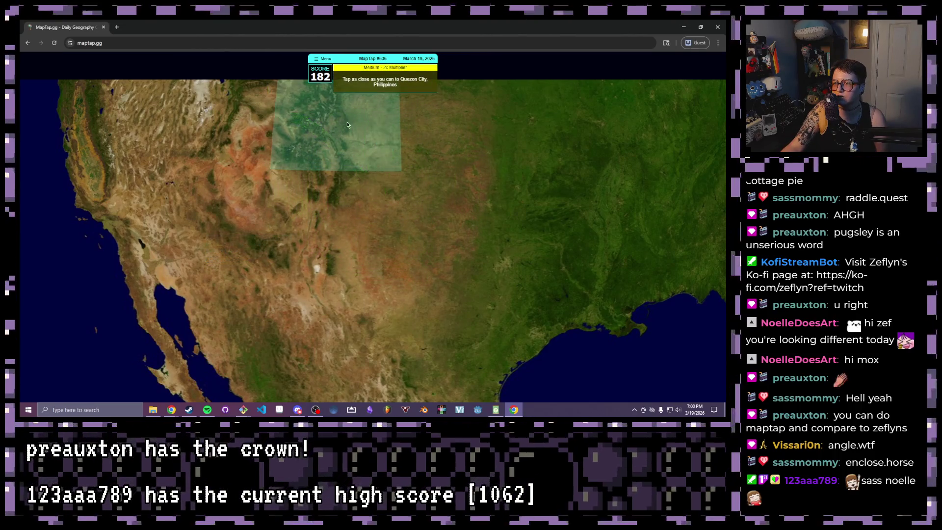
Step: Spin the globe to the Philippines and guess Quezon City, 2,570 km off for 57 ×2
scroll(347, 153, down, 5)
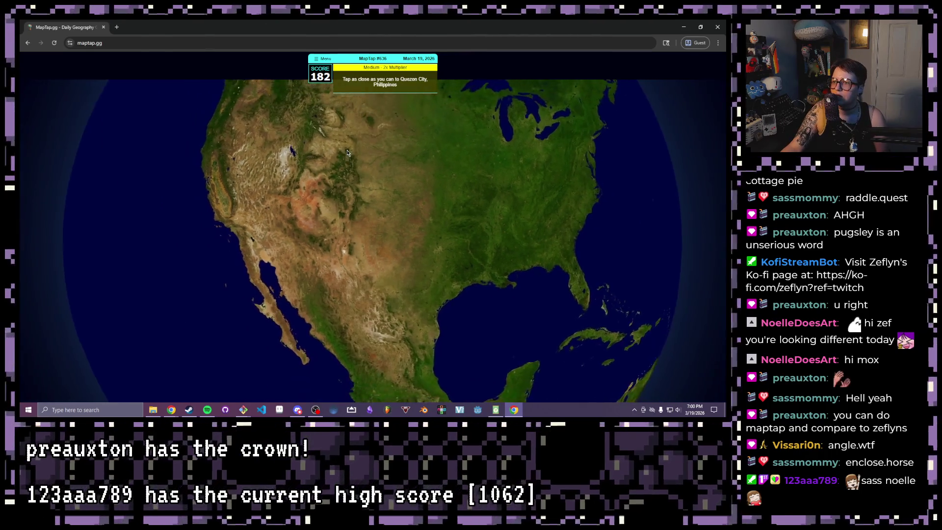
mouse_move(277, 241)
mouse_down()
mouse_move(362, 262)
mouse_move(396, 234)
mouse_up()
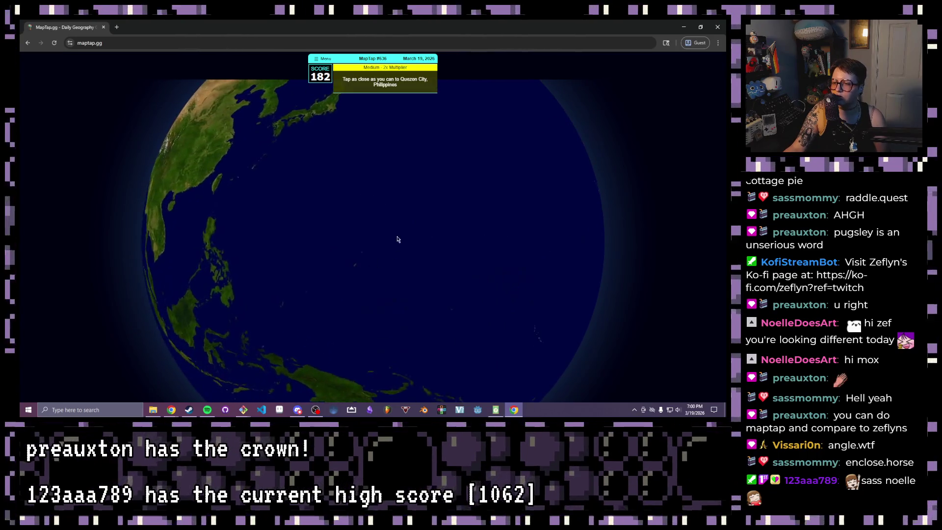
drag(322, 249, 351, 268)
mouse_move(216, 275)
mouse_down()
mouse_move(346, 278)
mouse_move(364, 220)
mouse_up()
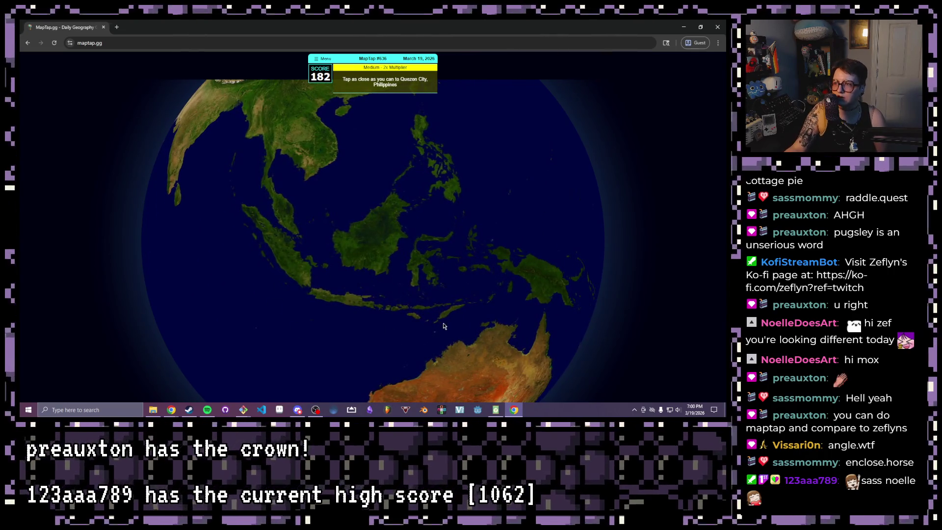
drag(448, 302, 413, 305)
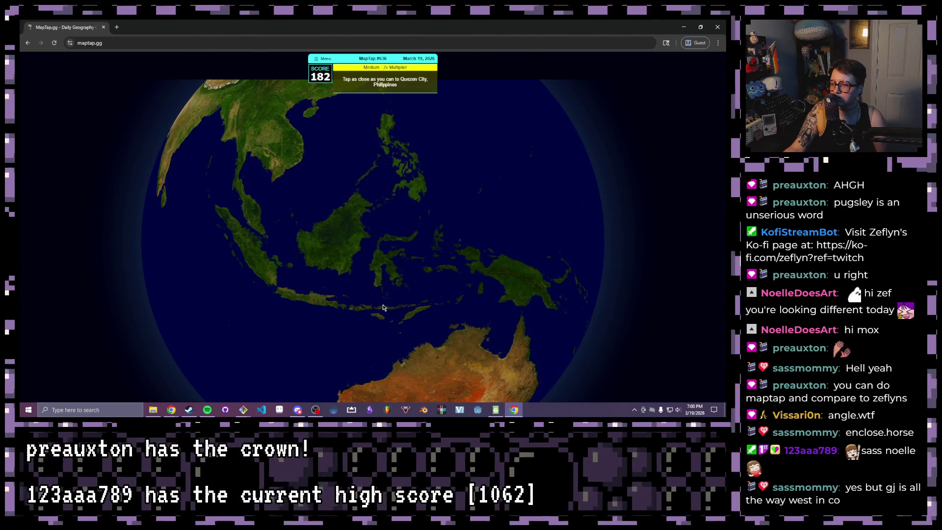
click(382, 310)
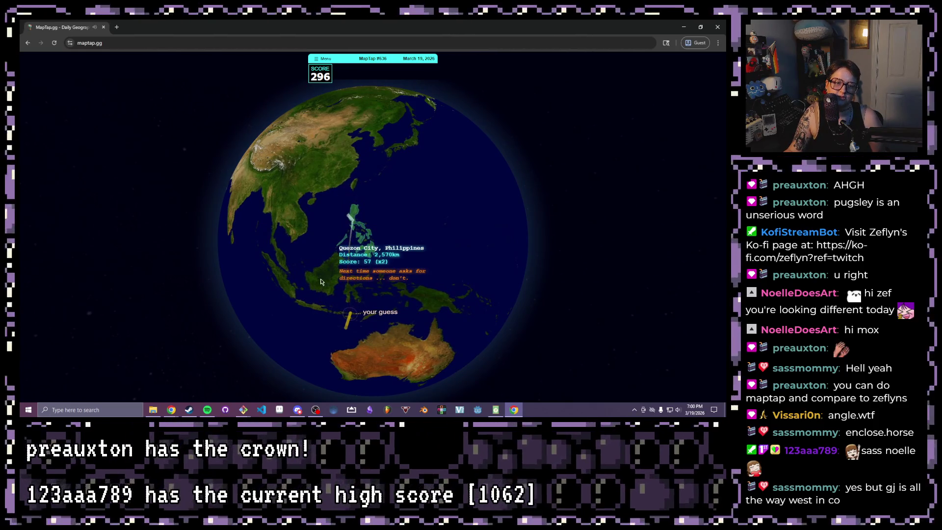
Step: Guess Bangkok, then Palembang for 64 ×3, ending with a 656 total
click(350, 250)
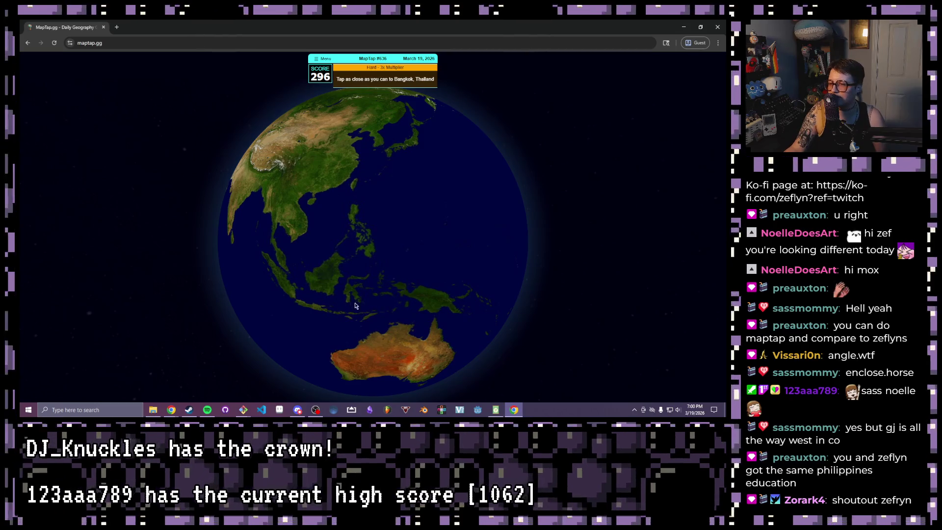
click(347, 287)
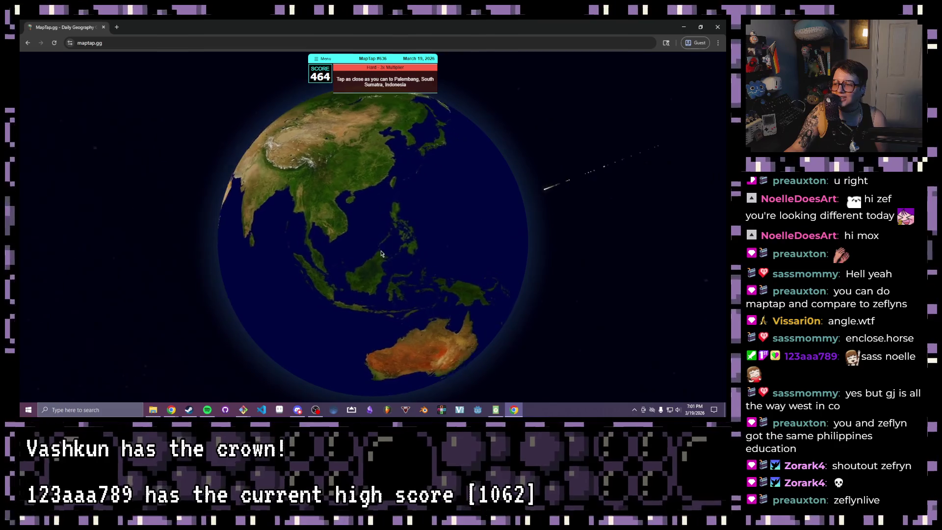
click(366, 295)
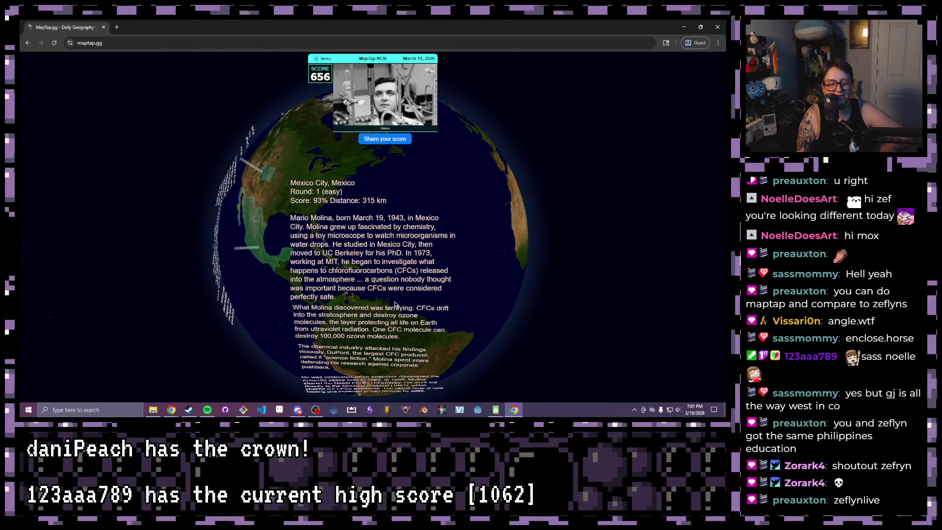
Step: Close the guest MapTap window and review the other MapTap score and Raddle tabs
click(717, 27)
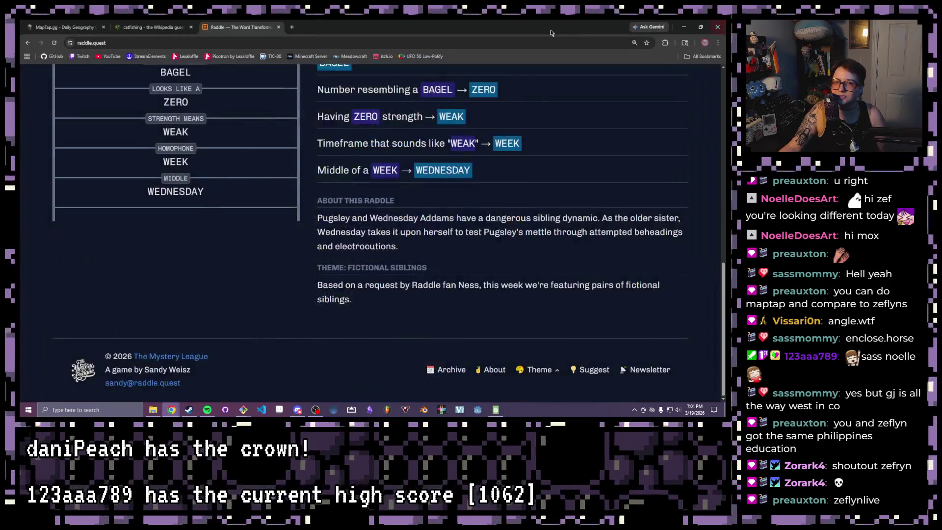
click(77, 24)
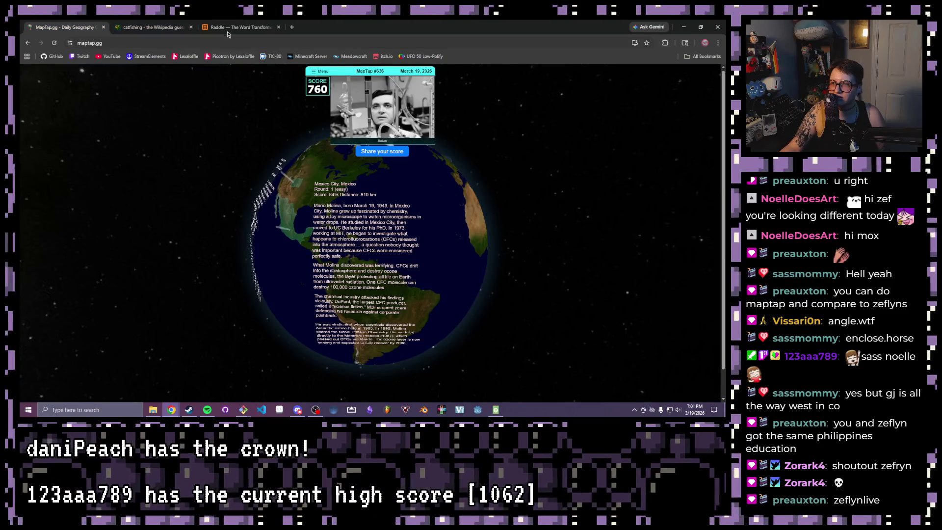
click(241, 27)
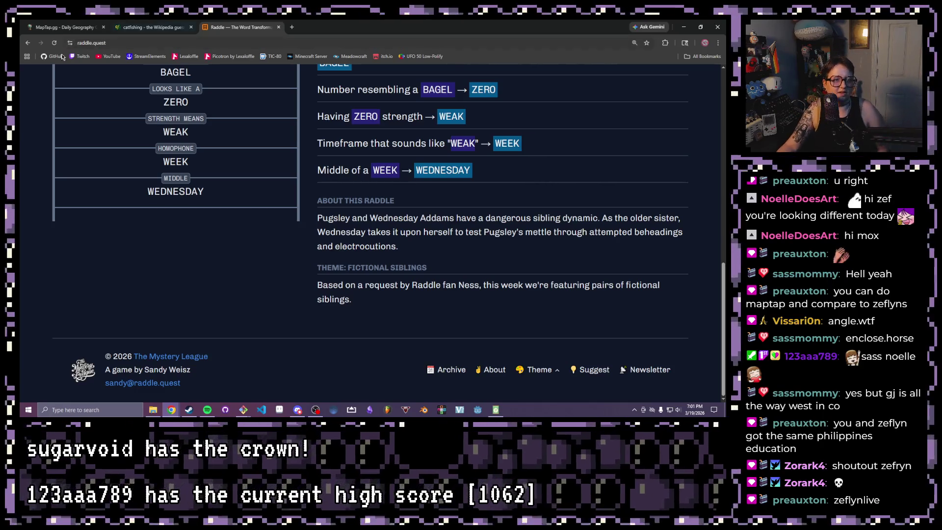
Step: Search 'enclose horse' in a new tab and open the enclose.horse site
click(292, 27)
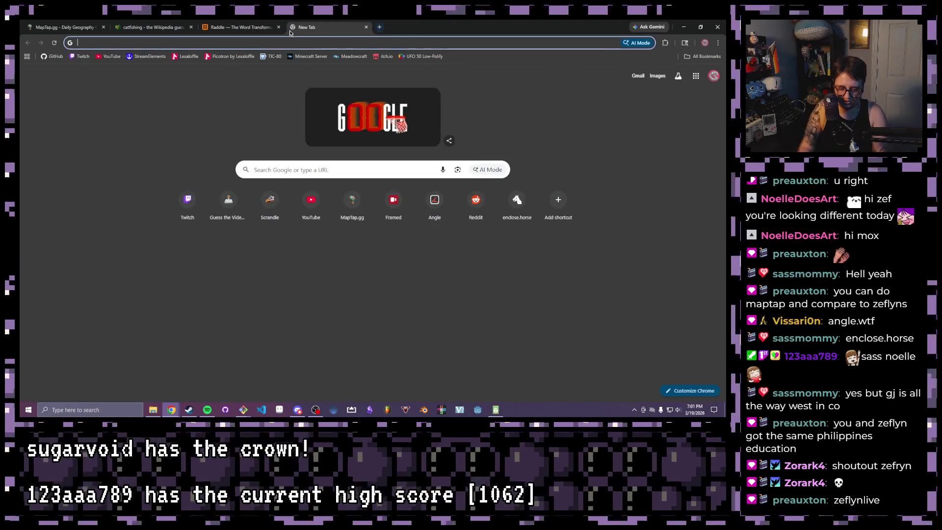
text(enclose horse)
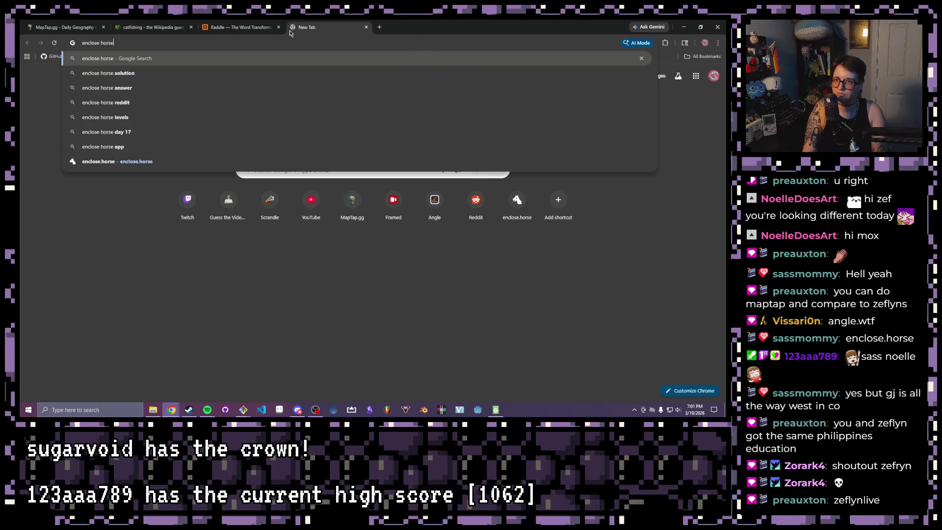
key(Return)
click(144, 170)
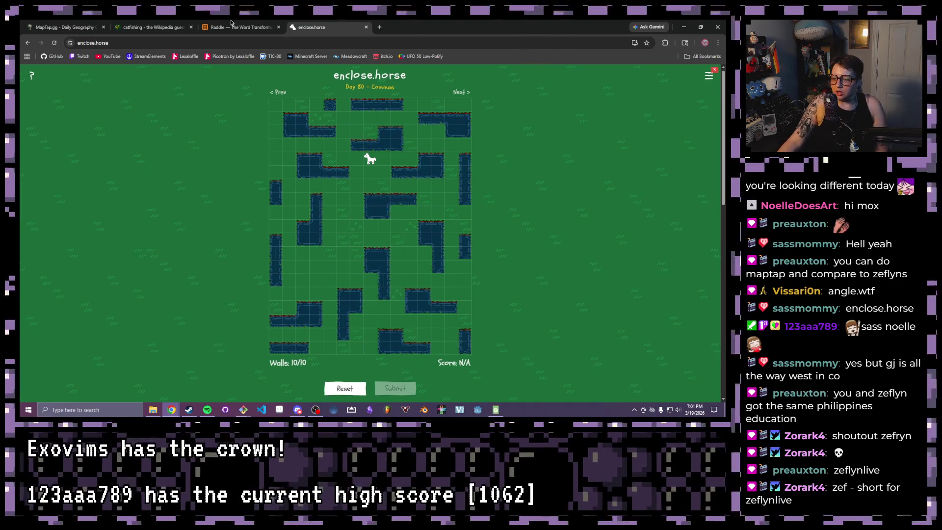
Step: Wall off the six gaps around the horse (west, top row, top-right, right, below-right, below) to close the pen for 29 points
click(315, 147)
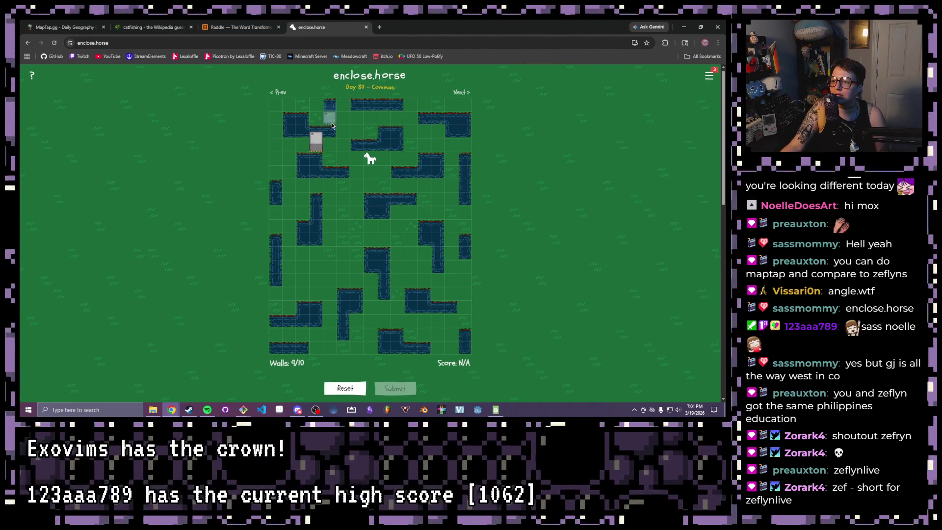
click(342, 117)
click(410, 122)
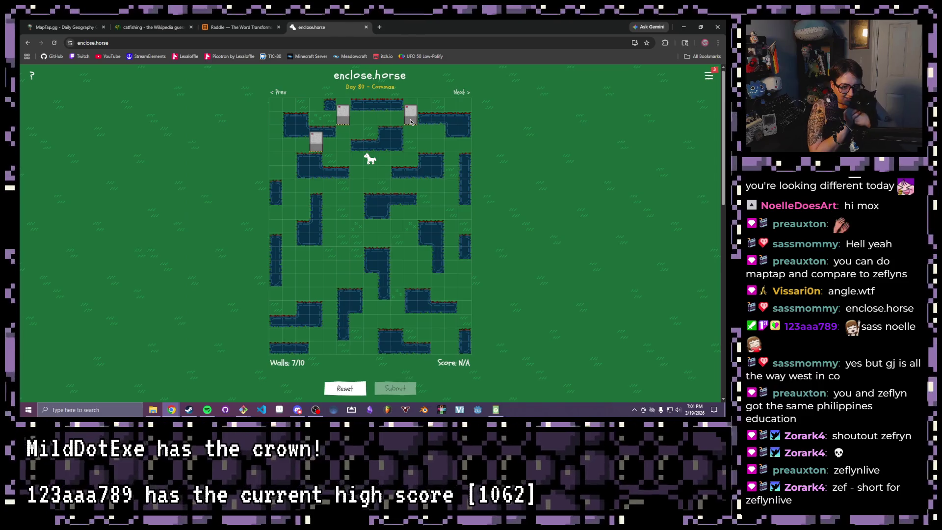
click(451, 141)
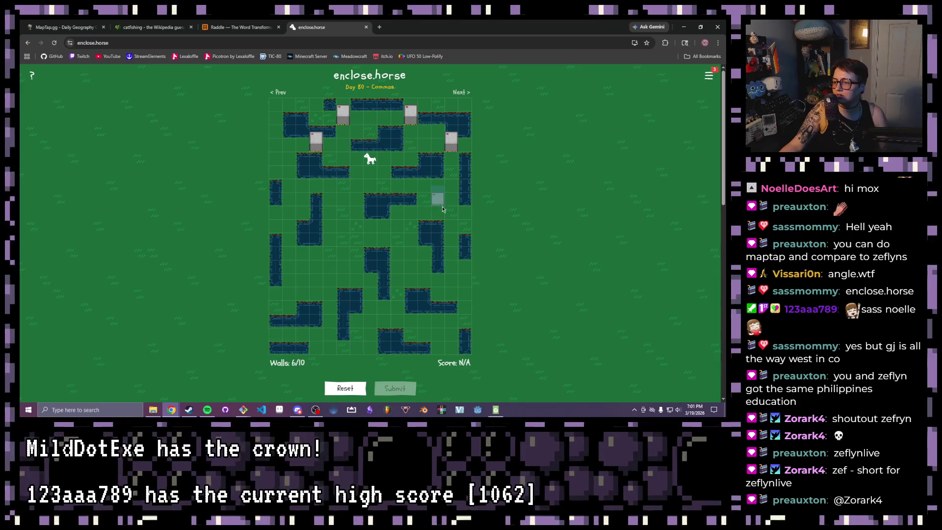
click(423, 188)
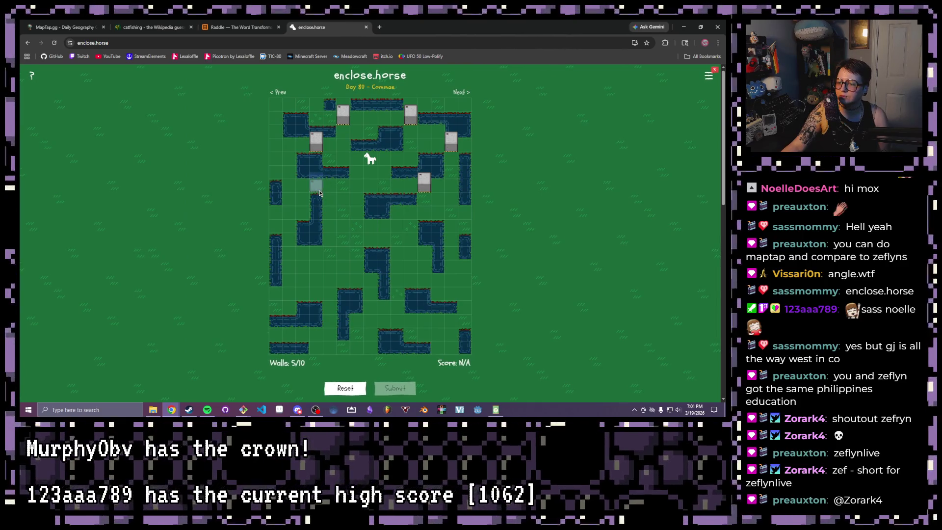
click(356, 186)
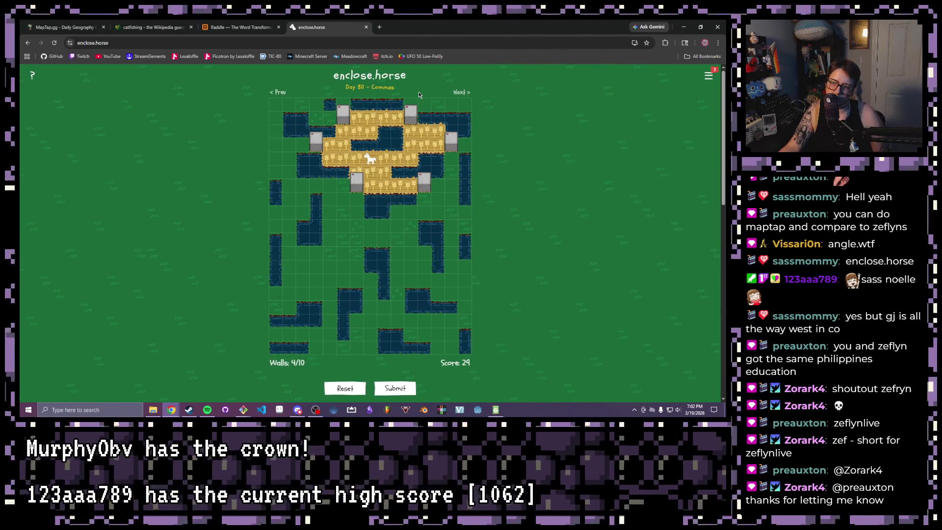
Step: Add walls at the far left and top row to form a larger pen scoring 34
click(289, 142)
click(316, 103)
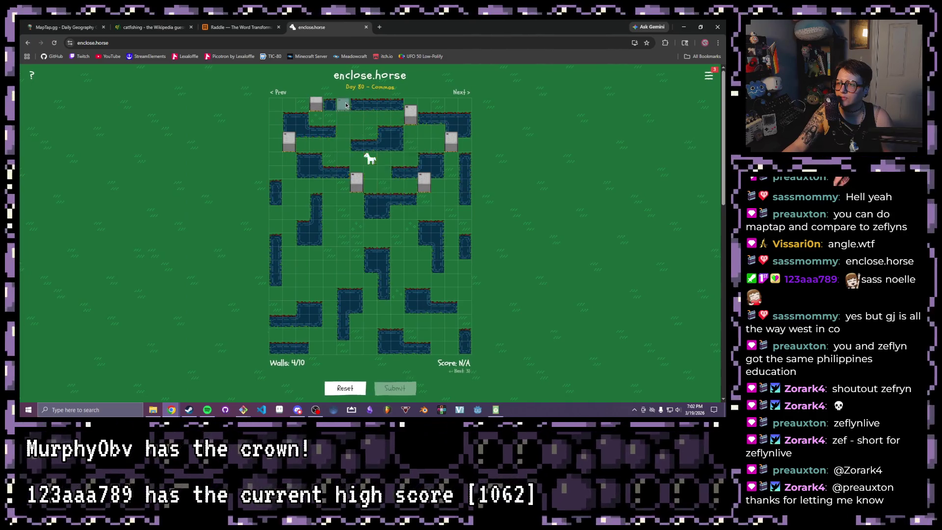
click(343, 103)
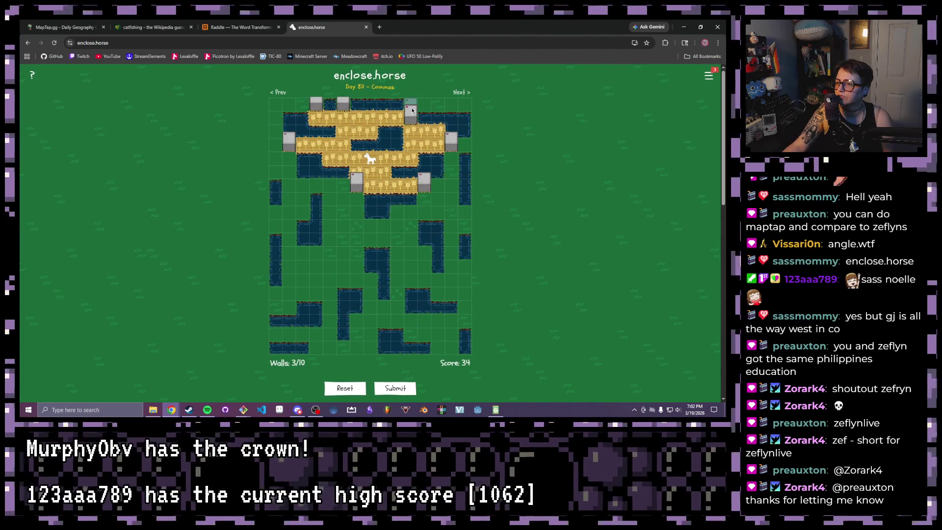
Step: Reposition walls lower on the right, to the left and below the pond, opening the pen with one wall spare
click(424, 183)
click(451, 224)
click(465, 209)
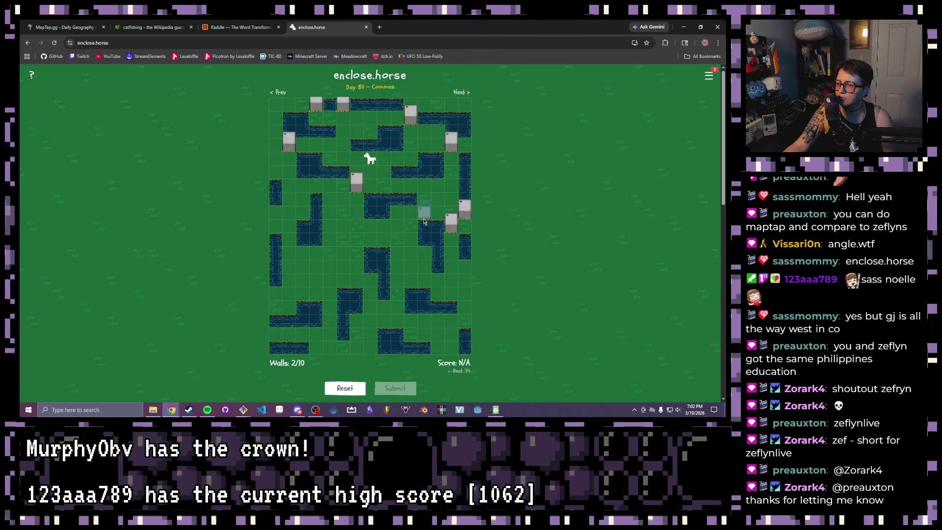
click(410, 209)
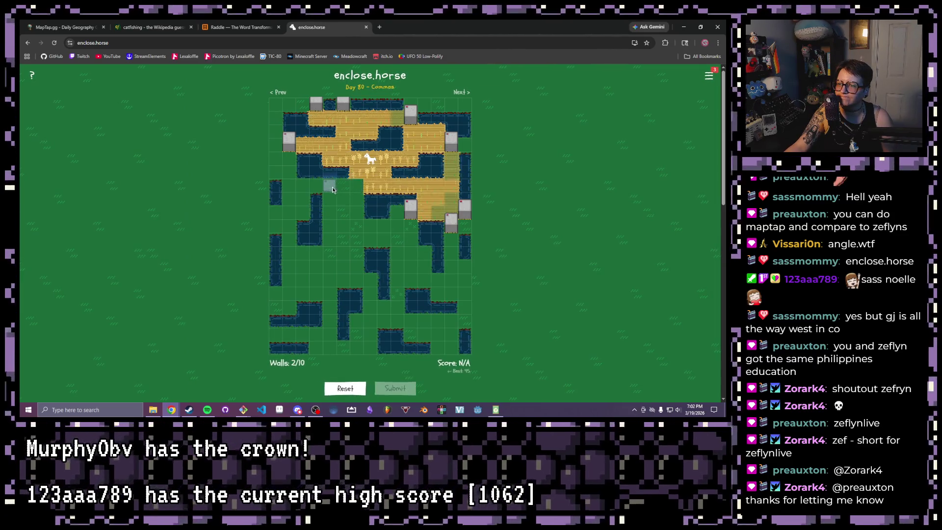
click(356, 183)
click(316, 182)
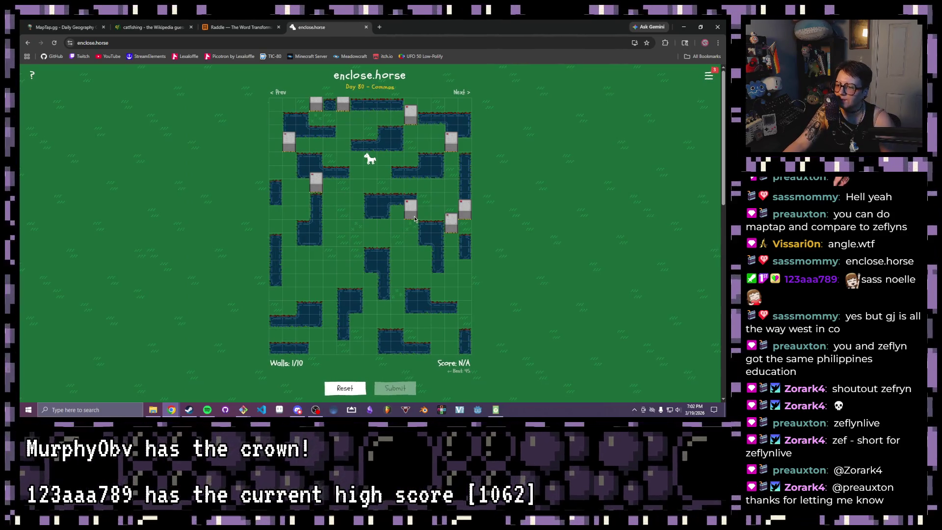
click(397, 290)
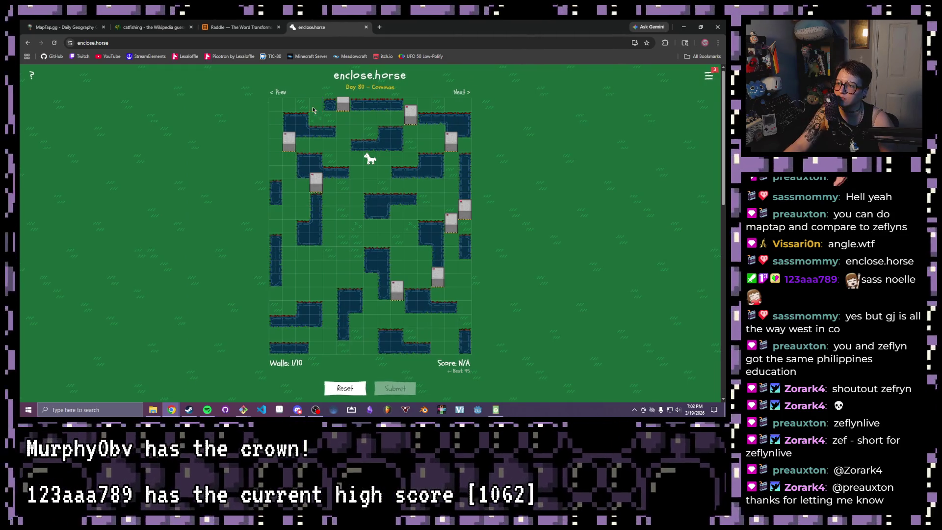
click(340, 114)
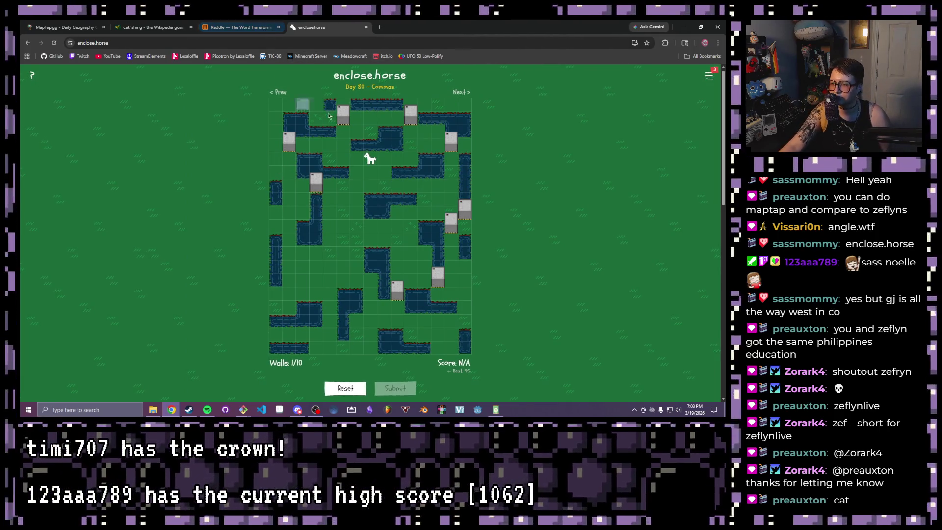
Step: Place and adjust walls in the middle of the board until all ten walls are used
click(355, 283)
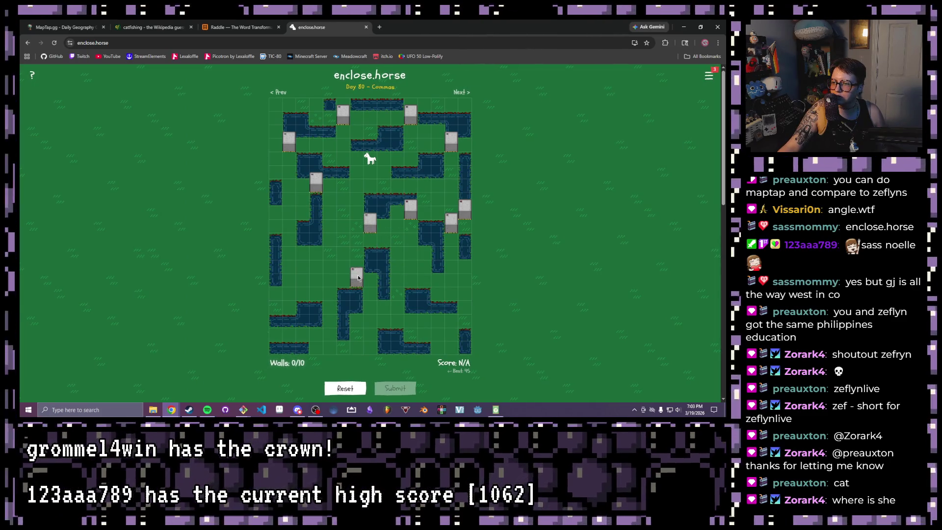
click(359, 244)
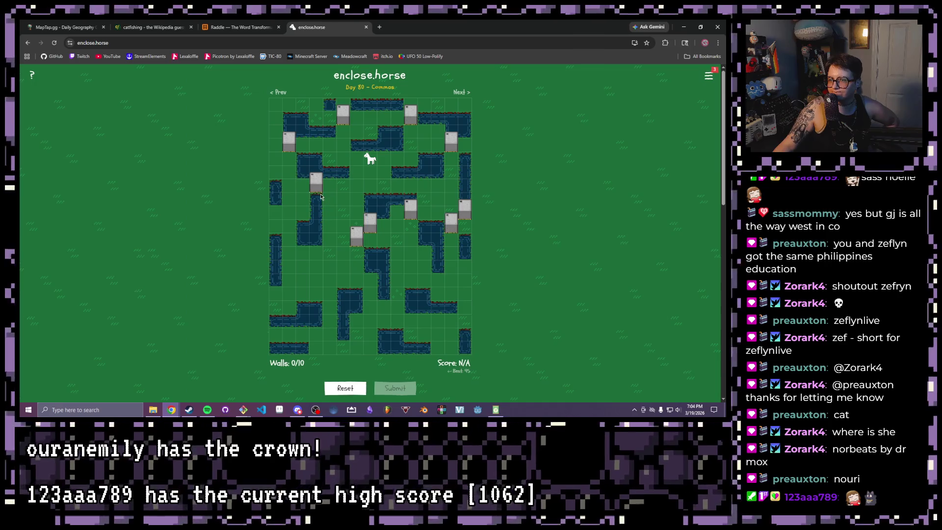
Step: Move walls toward the horse's left and down-left, forming the lower-left arm of a V-shaped pen
click(294, 143)
click(343, 155)
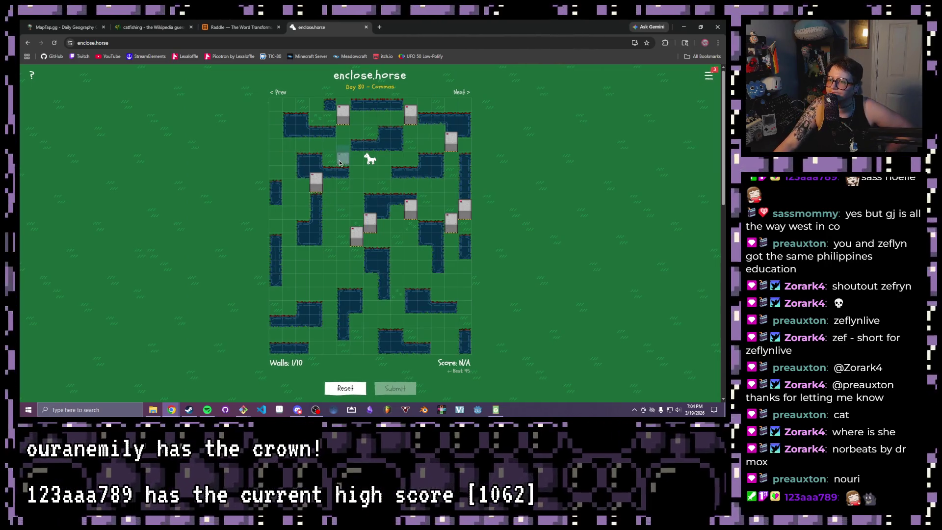
click(342, 114)
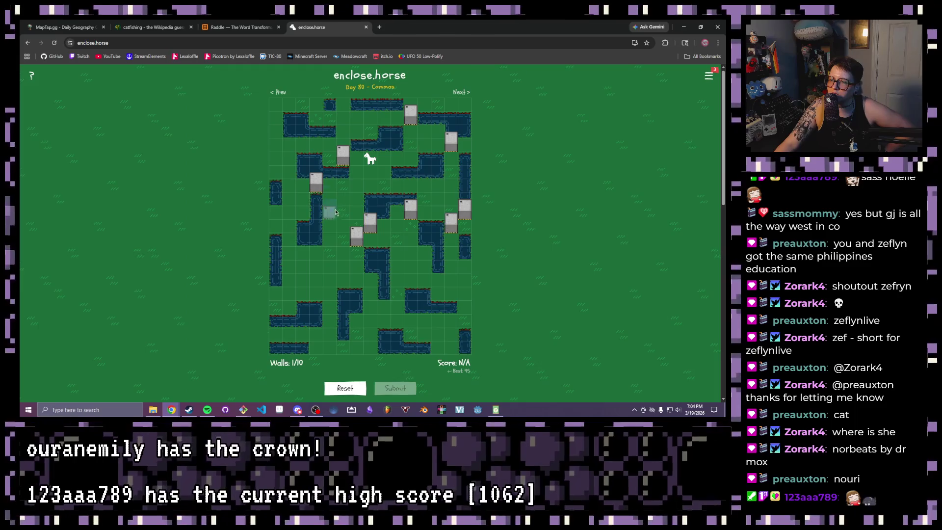
click(329, 253)
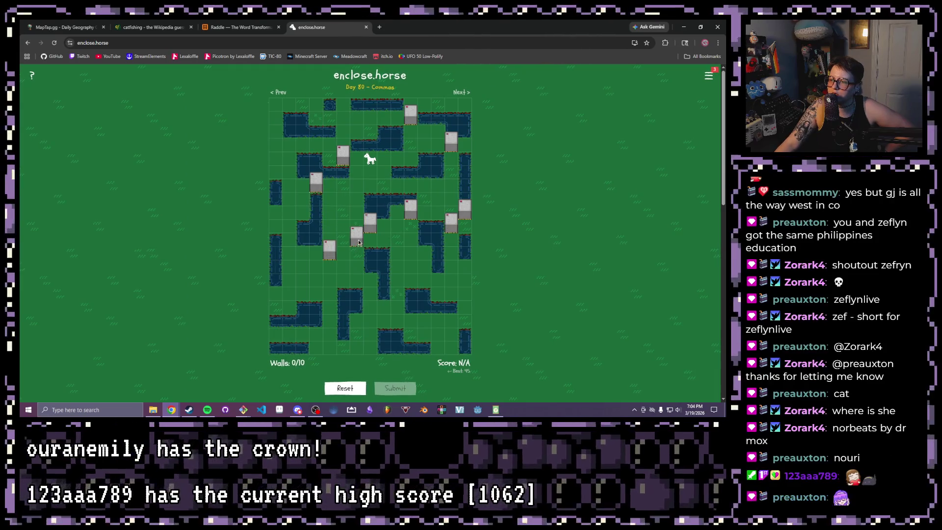
click(356, 236)
click(345, 268)
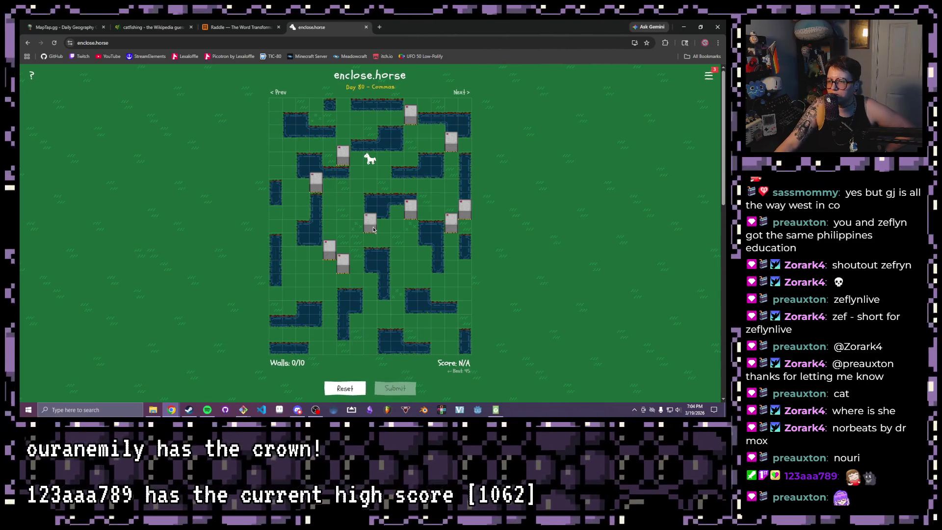
click(371, 226)
click(358, 282)
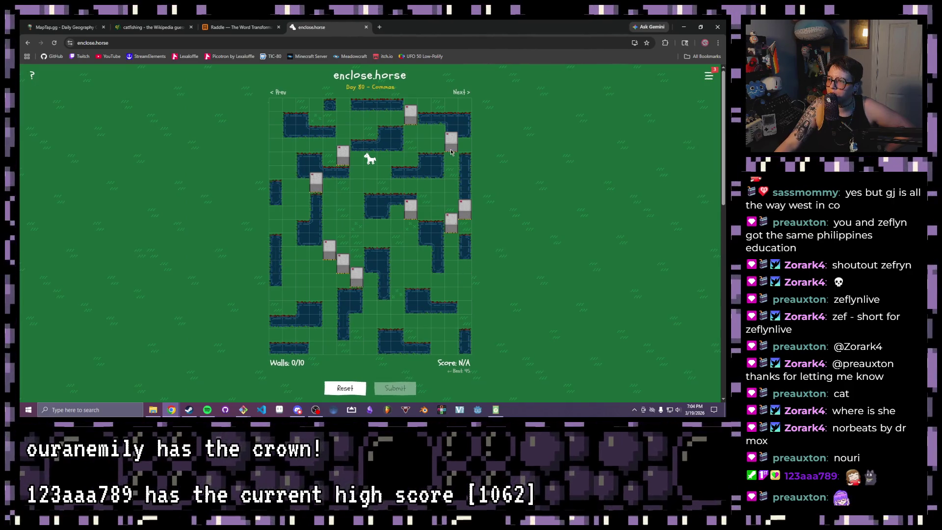
Step: Rearrange the right-side and top walls and seal the pen below the pond, scoring 49
click(410, 210)
click(425, 187)
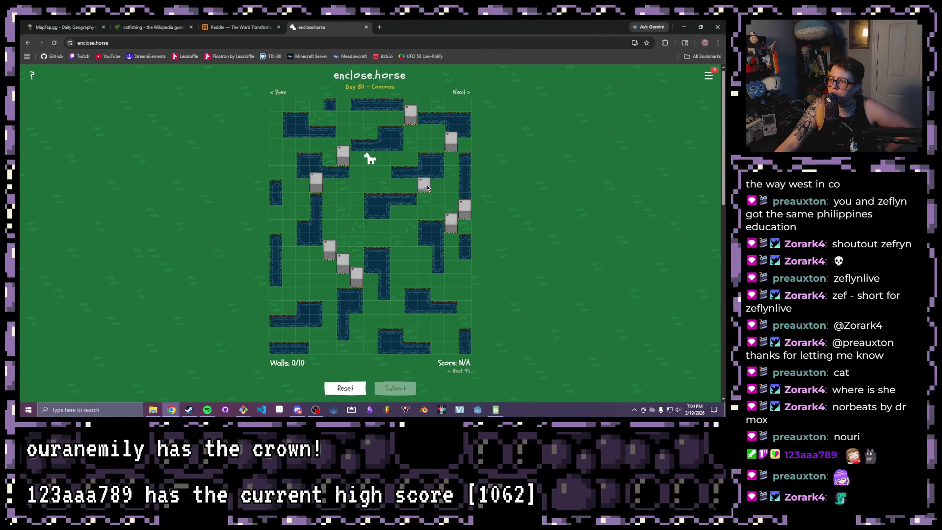
click(452, 143)
click(411, 149)
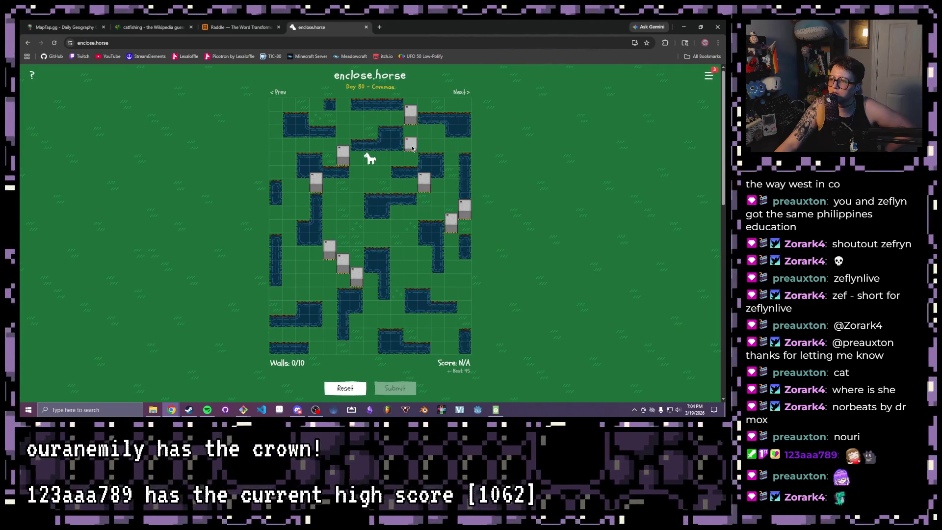
click(414, 125)
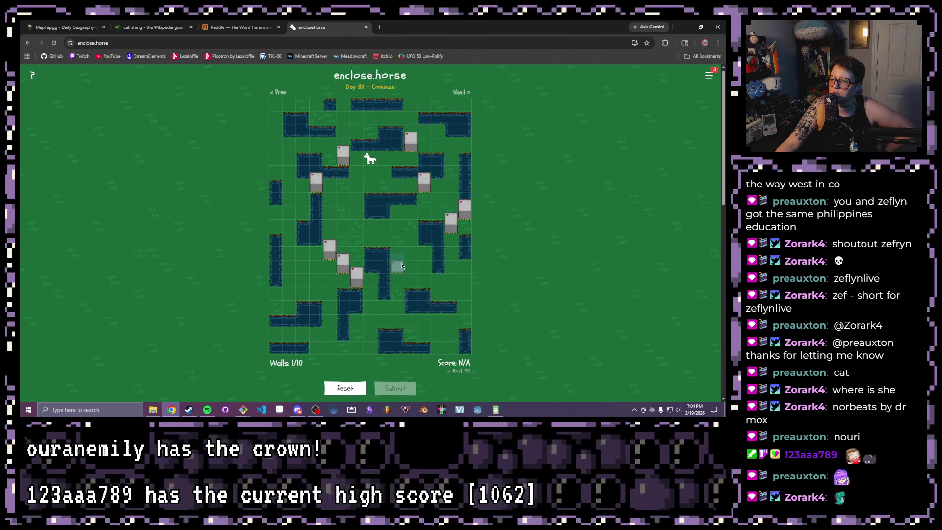
click(401, 265)
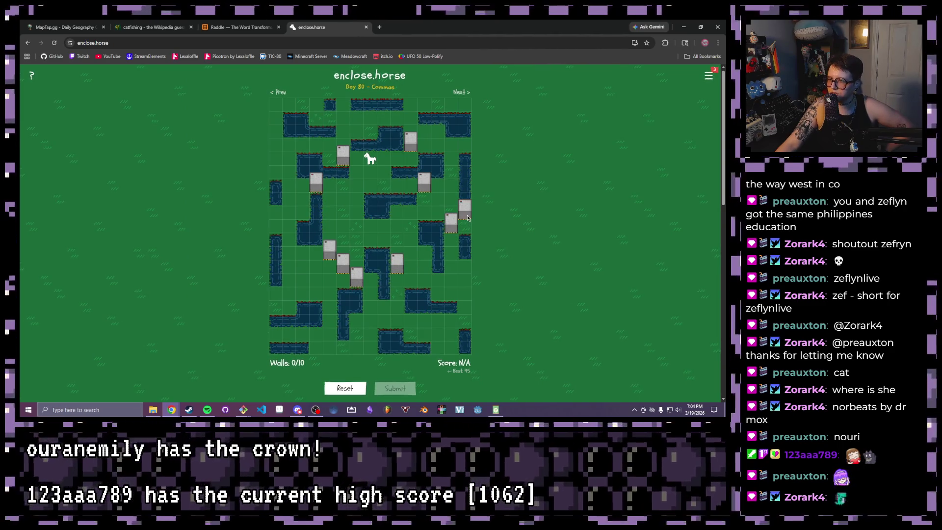
click(451, 209)
click(411, 250)
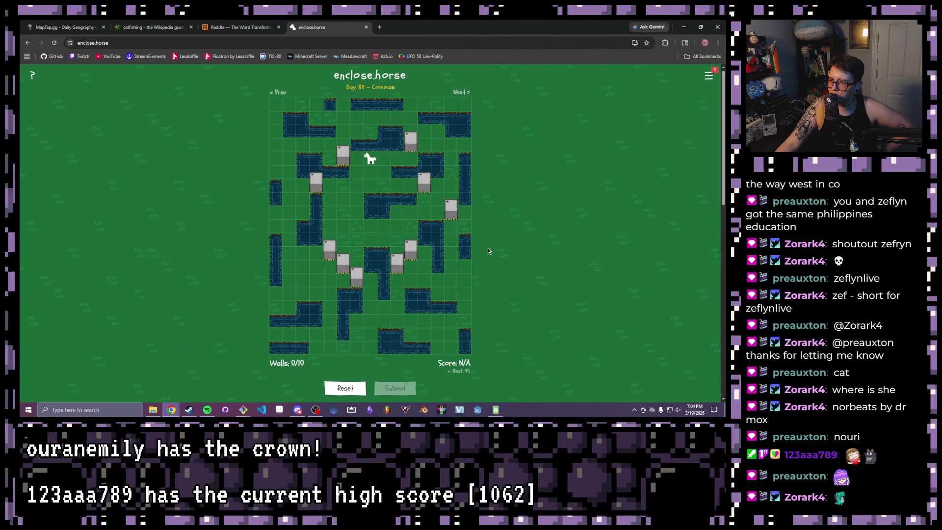
click(424, 182)
click(451, 167)
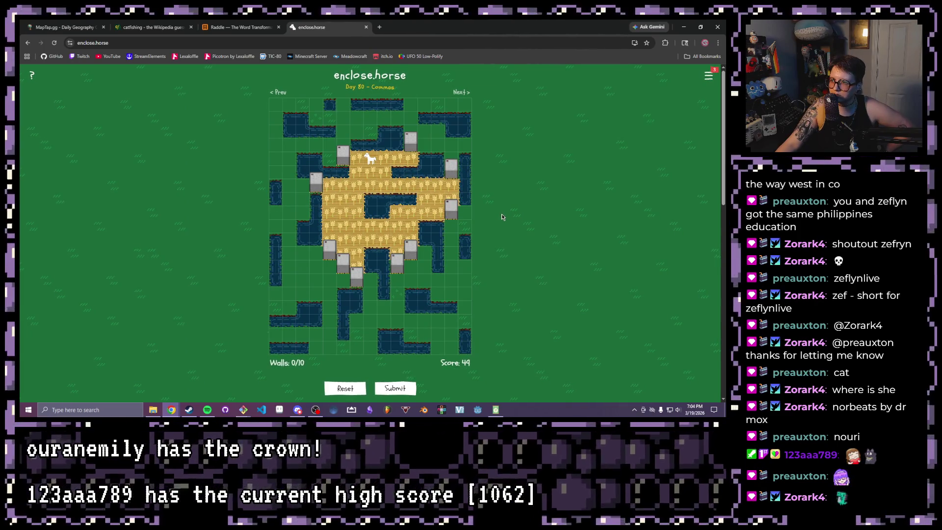
Step: Rework the top-right and lower-left walls to enlarge the pen to 52 points, then submit it
click(452, 165)
click(454, 146)
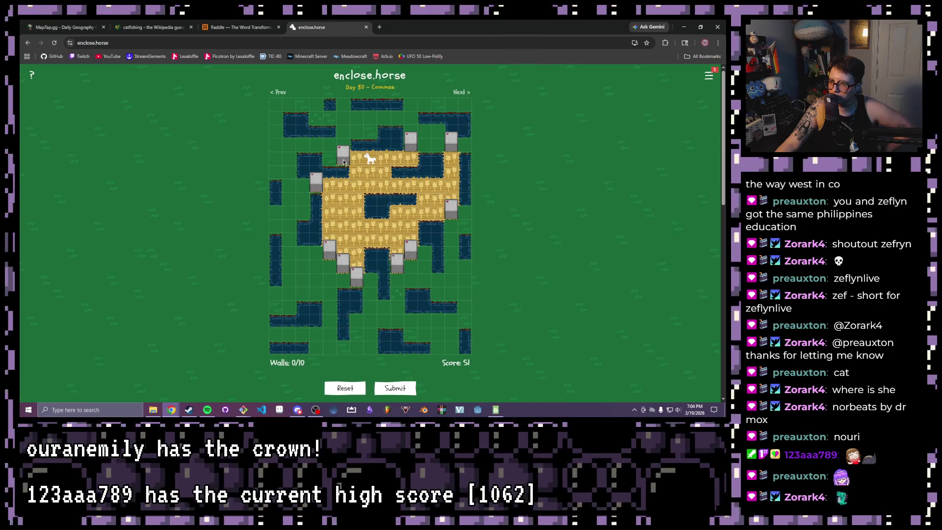
click(316, 182)
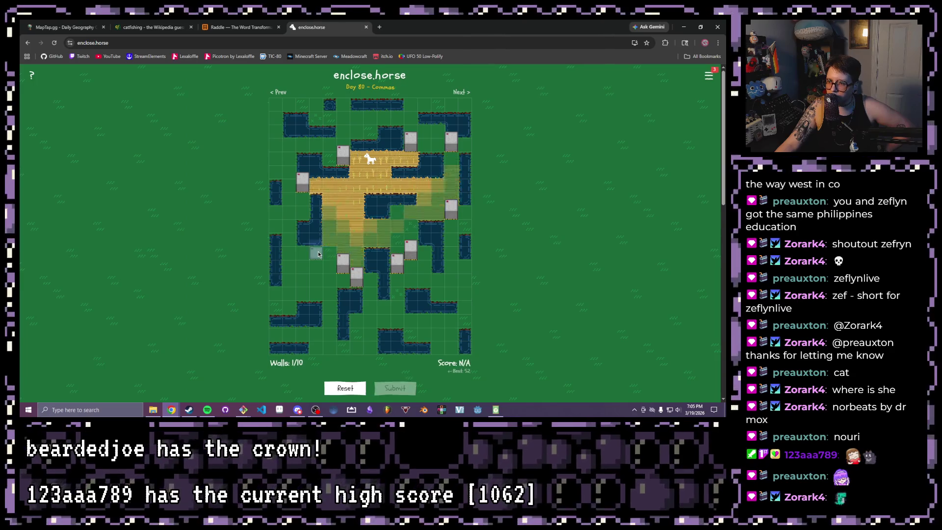
click(329, 247)
click(316, 251)
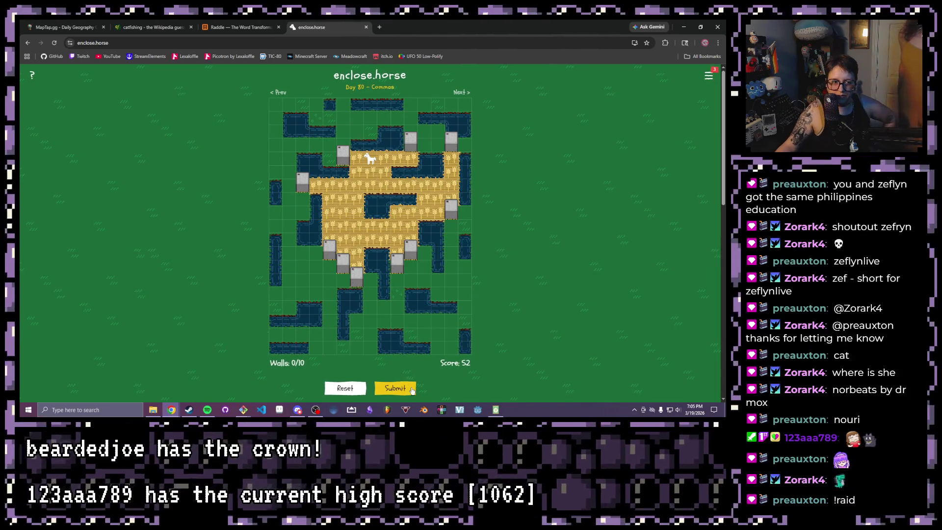
click(411, 388)
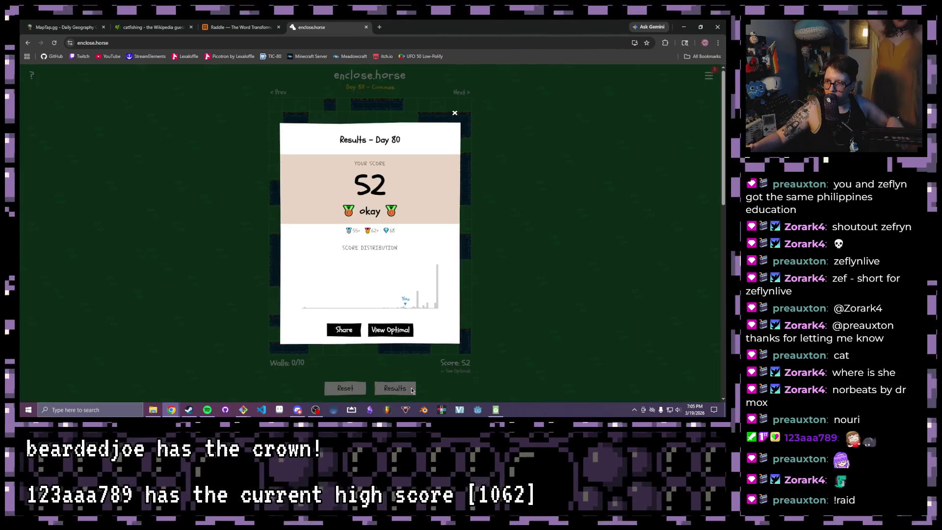